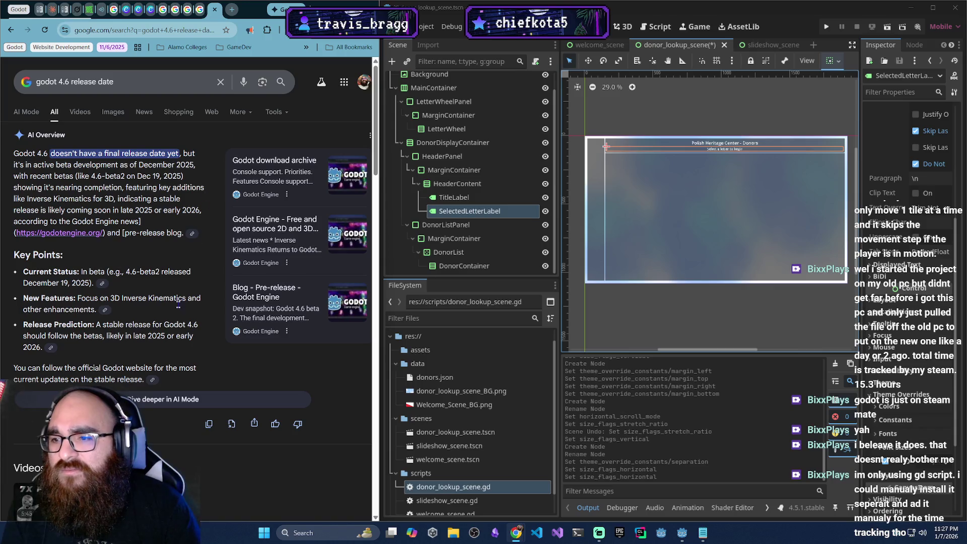
# Close the Godot 4.6 release-date search results tab to reveal the 'Learn to code with GDScript' docs
pyautogui.click(214, 10)
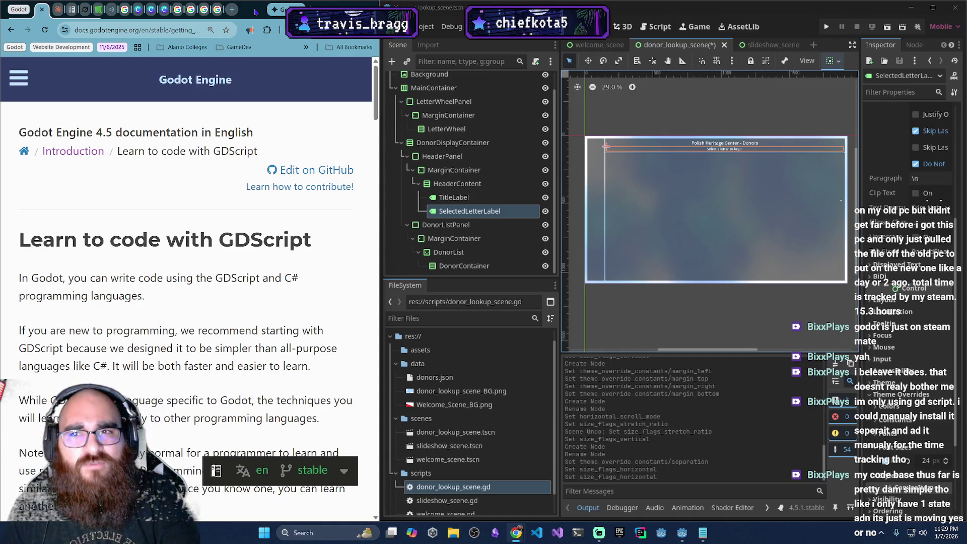
# View the Claude kiosk chat, bring forward the phc_d script in Notepad, then return to Godot
pyautogui.click(59, 10)
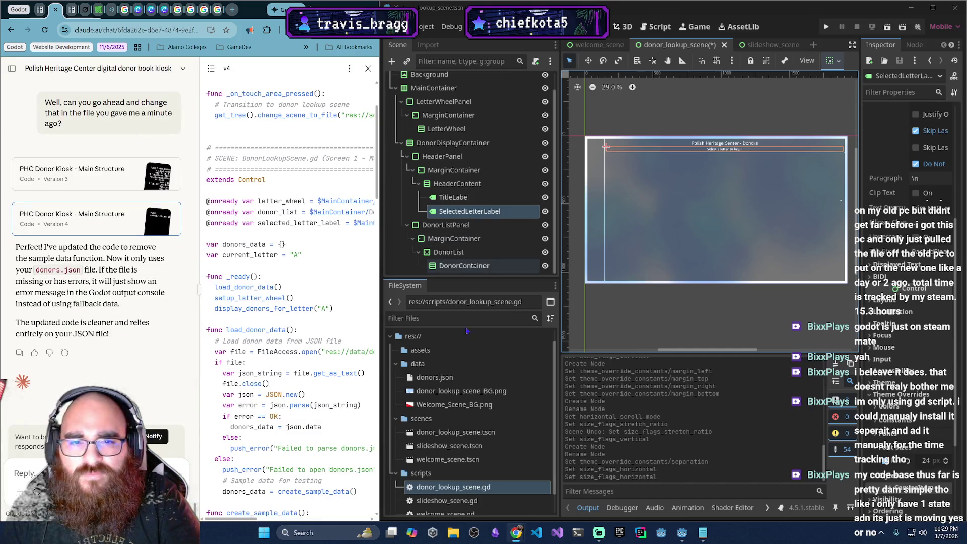
pyautogui.click(703, 532)
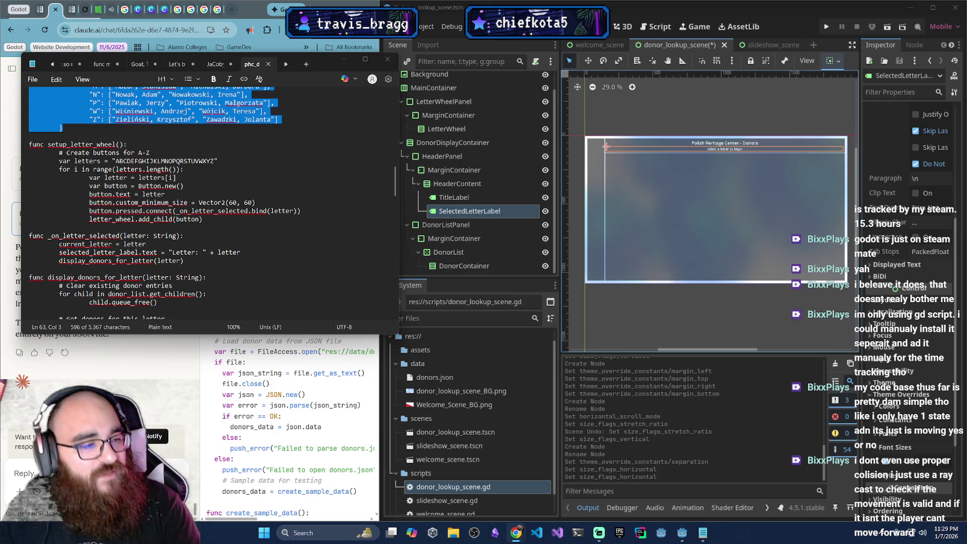
pyautogui.hotkey('alt', 'Tab')
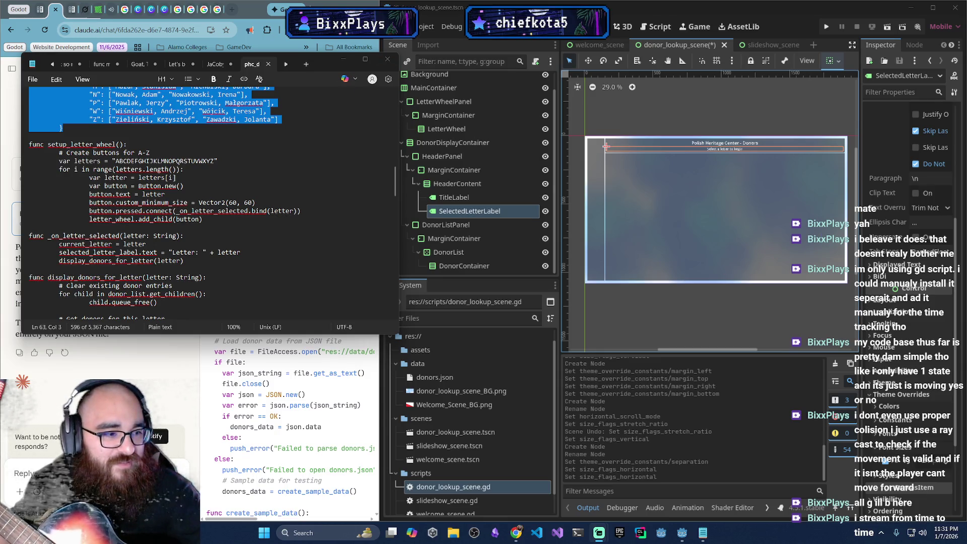
# Minimize all windows to show the desktop with Win+D, then restore them
pyautogui.press('super+d')
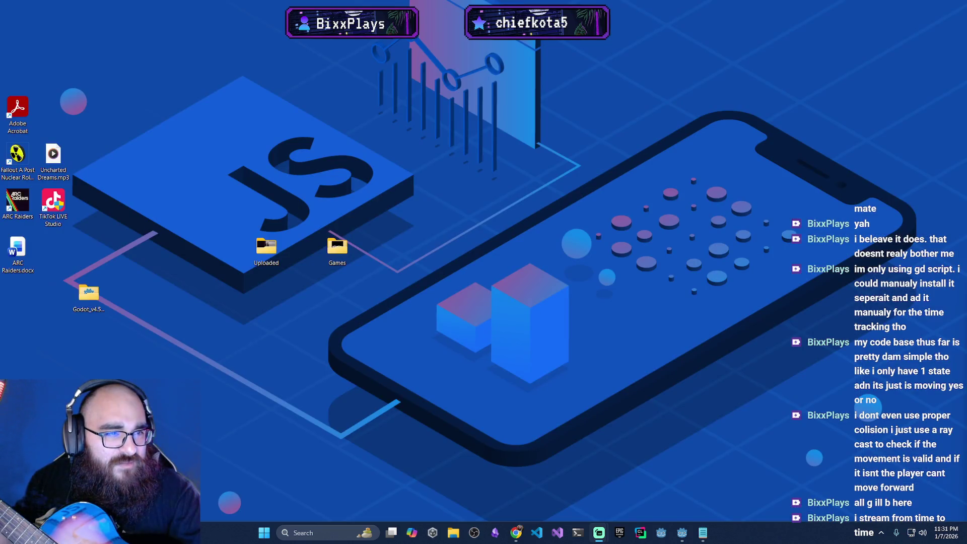
pyautogui.press('super+d')
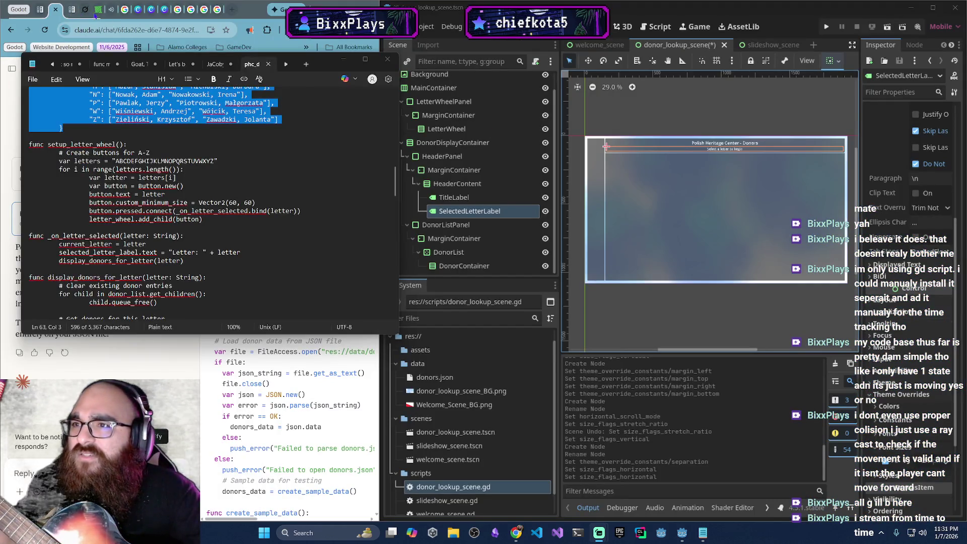
# Switch to the YouTube tab and toggle playback of the 'Cozy Night in Japan' lofi video
pyautogui.click(108, 11)
pyautogui.click(217, 131)
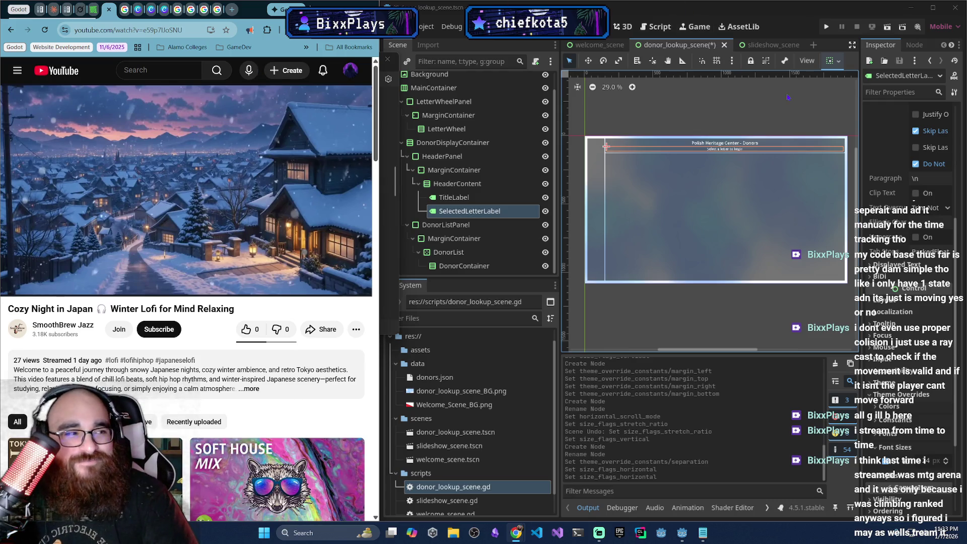
pyautogui.hotkey('alt', 'Tab')
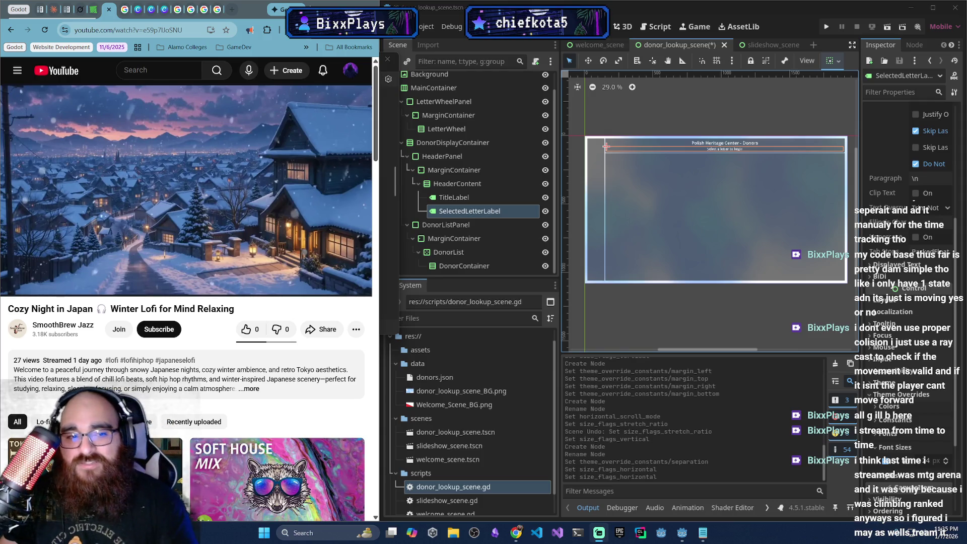
# Switch to the 'Learn to code with GDScript' documentation tab
pyautogui.click(39, 10)
# Check on the 'Cozy Night in Japan' lofi video, then return to the Claude kiosk code chat
pyautogui.click(103, 10)
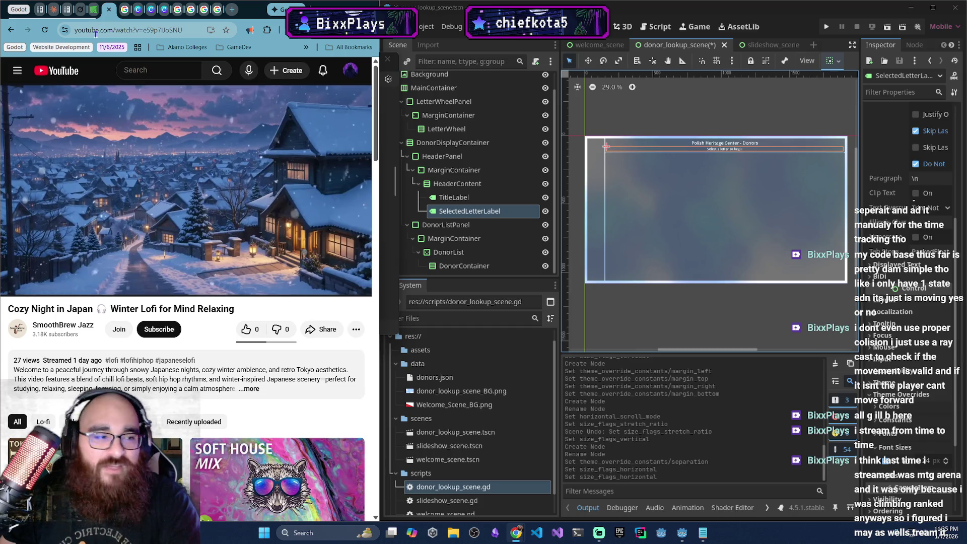
pyautogui.moveTo(115, 105)
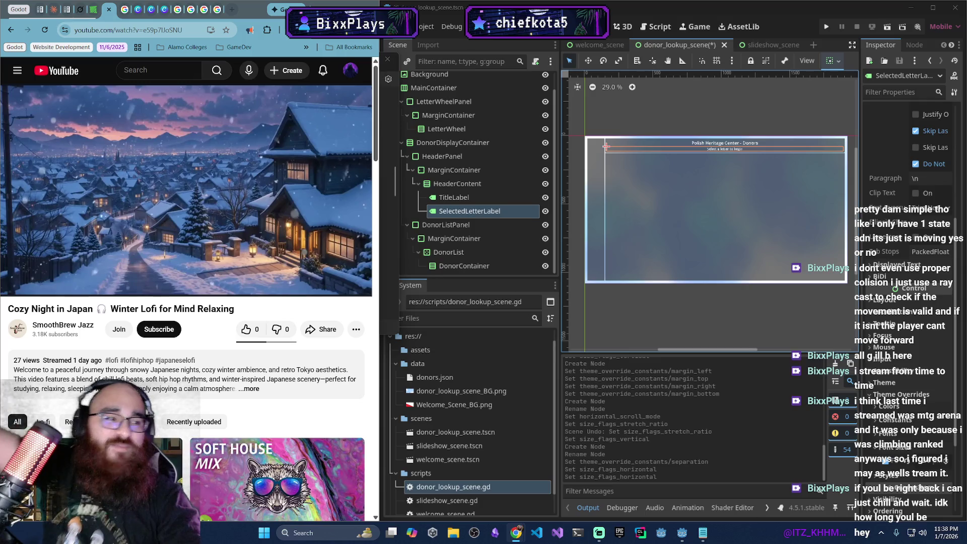
pyautogui.click(55, 13)
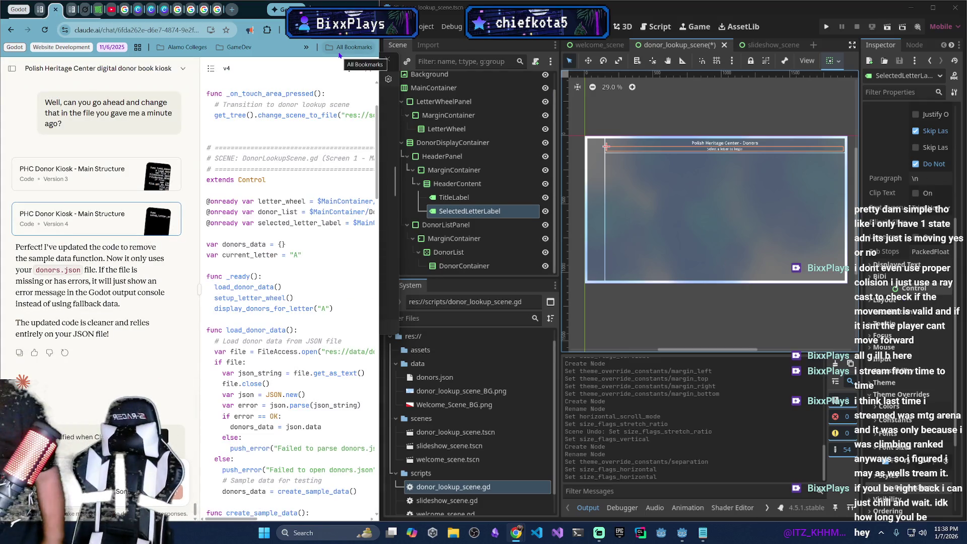
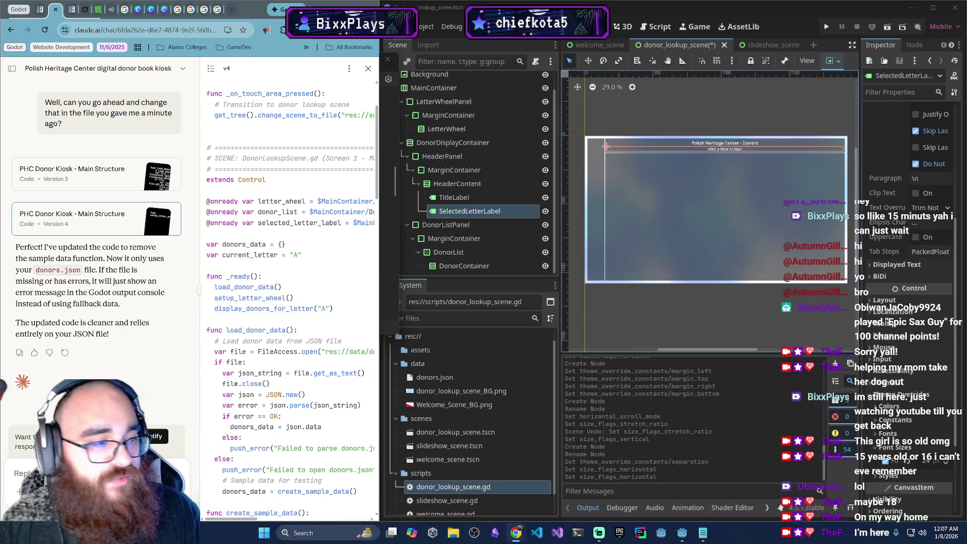
# Open donor_lookup_scene.gd, select Claude's updated _ready and load_donor_data code, and widen the script editor
pyautogui.doubleClick(453, 487)
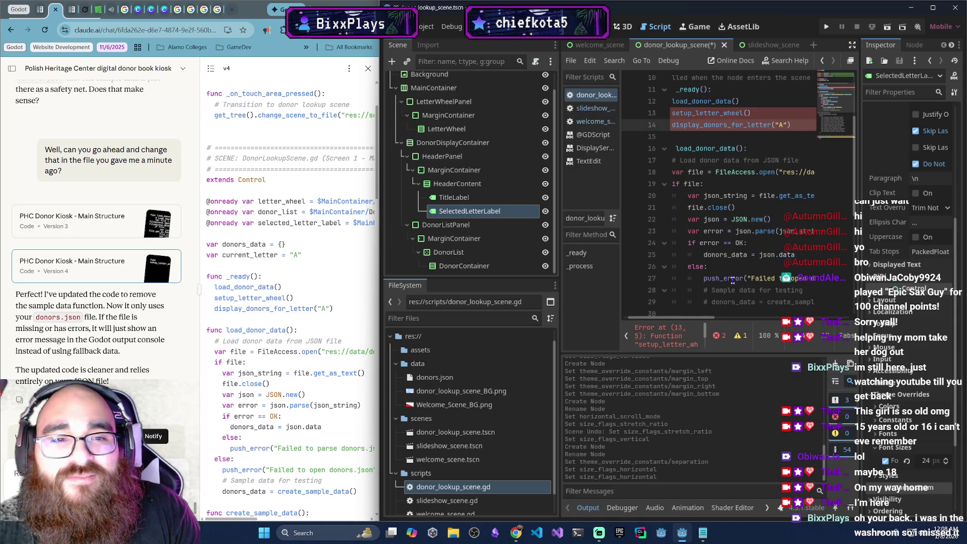
pyautogui.scroll(-7, 733, 281)
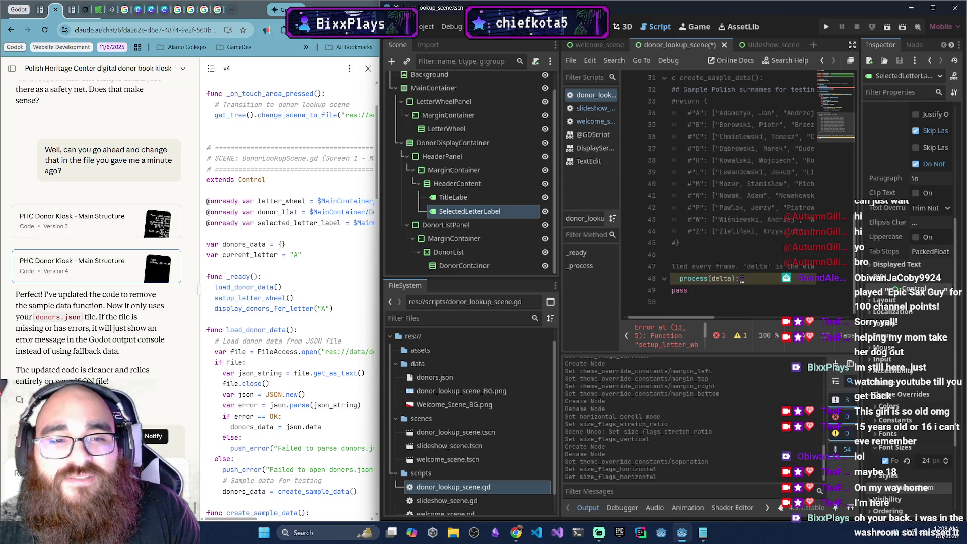
pyautogui.scroll(-4, 240, 273)
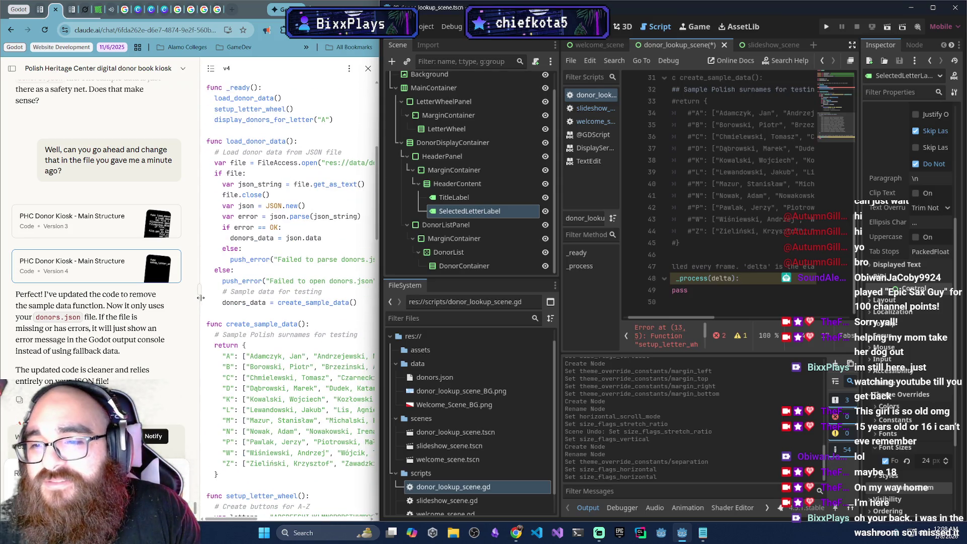
pyautogui.moveTo(206, 80); pyautogui.dragTo(356, 282)
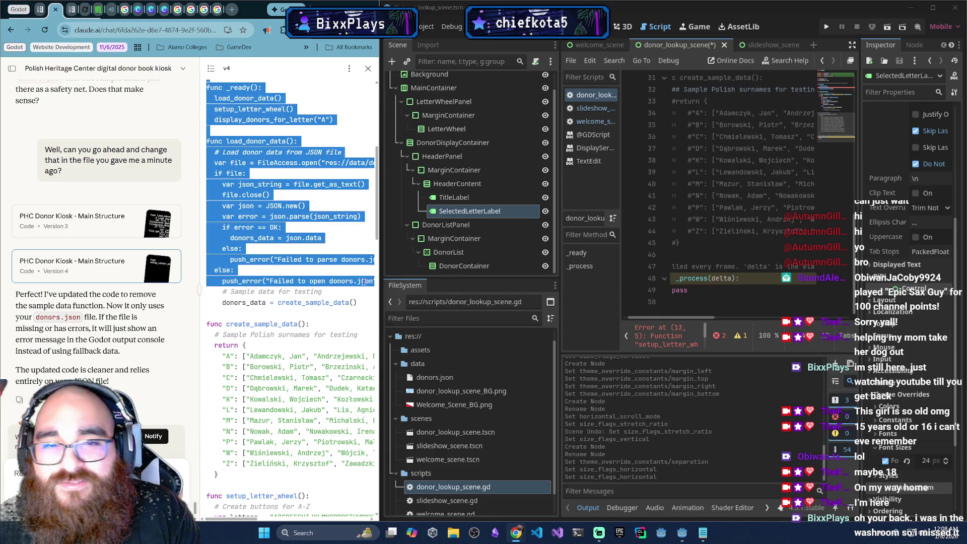
pyautogui.moveTo(561, 218); pyautogui.dragTo(491, 225)
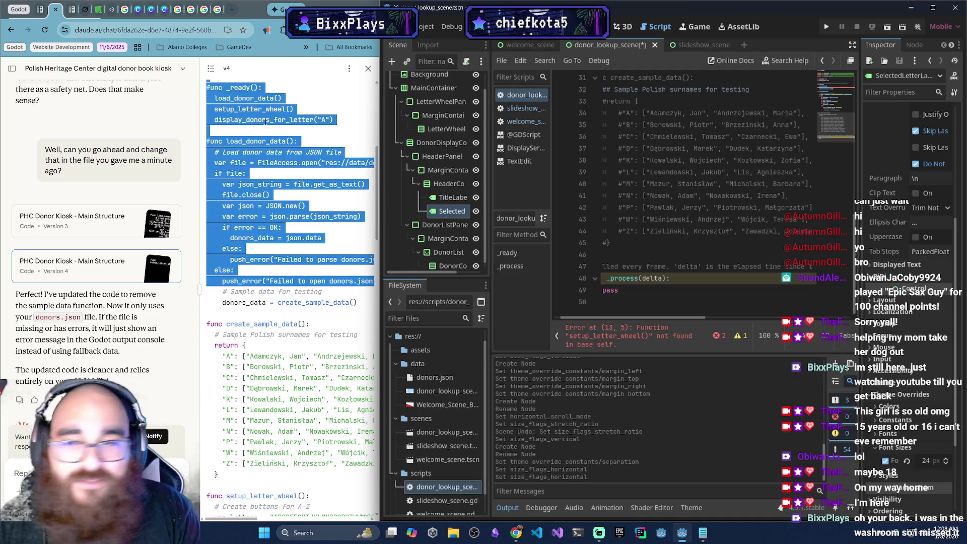
# Minimize Chrome, maximize Godot with a wider Inspector panel, then show the bare desktop
pyautogui.click(323, 8)
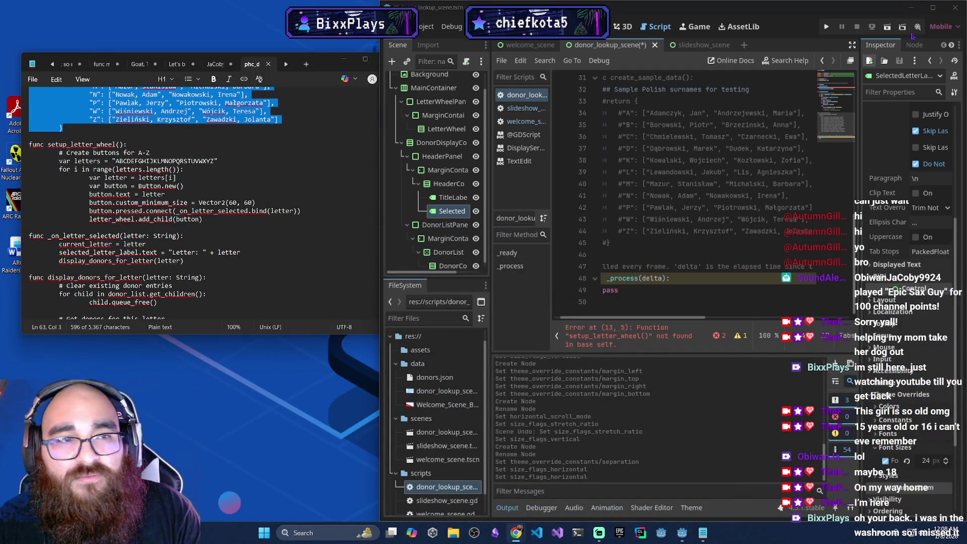
pyautogui.click(933, 8)
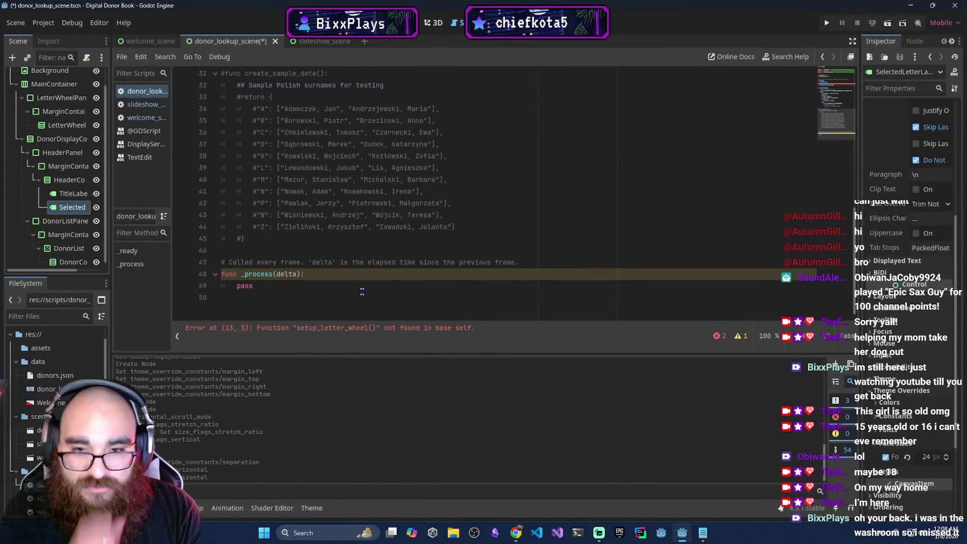
pyautogui.moveTo(860, 181); pyautogui.dragTo(737, 190)
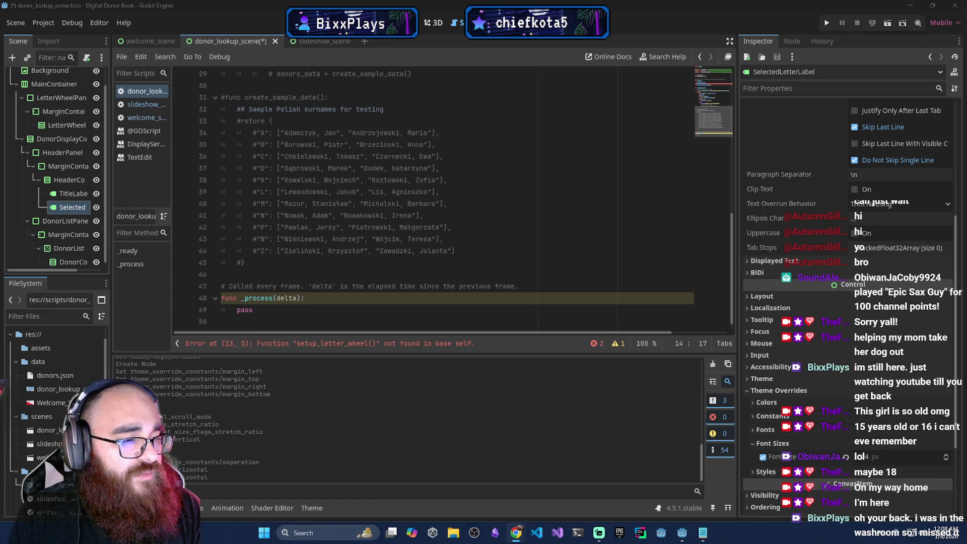
pyautogui.press('super+d')
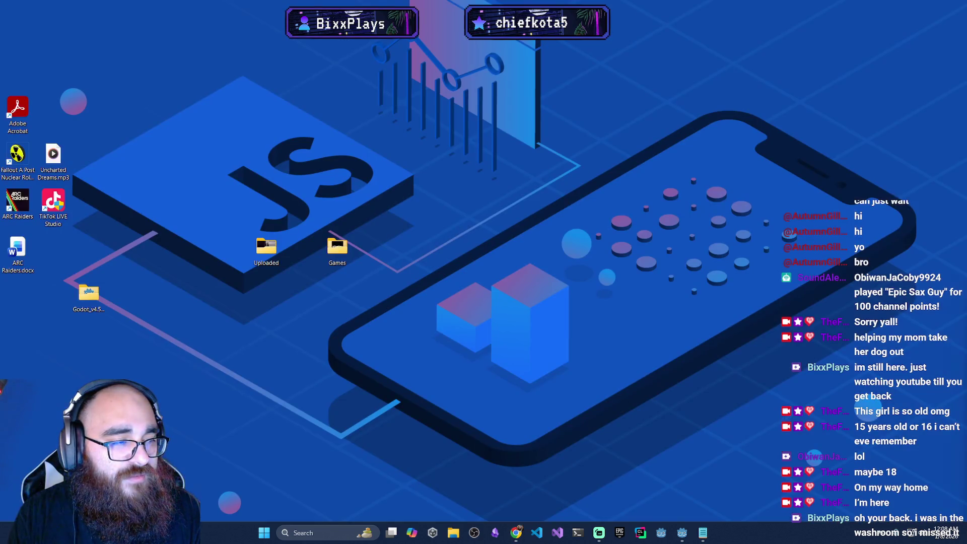
# Restore the Godot editor showing donor_lookup_scene.gd from the desktop with Win+D
pyautogui.press('super+d')
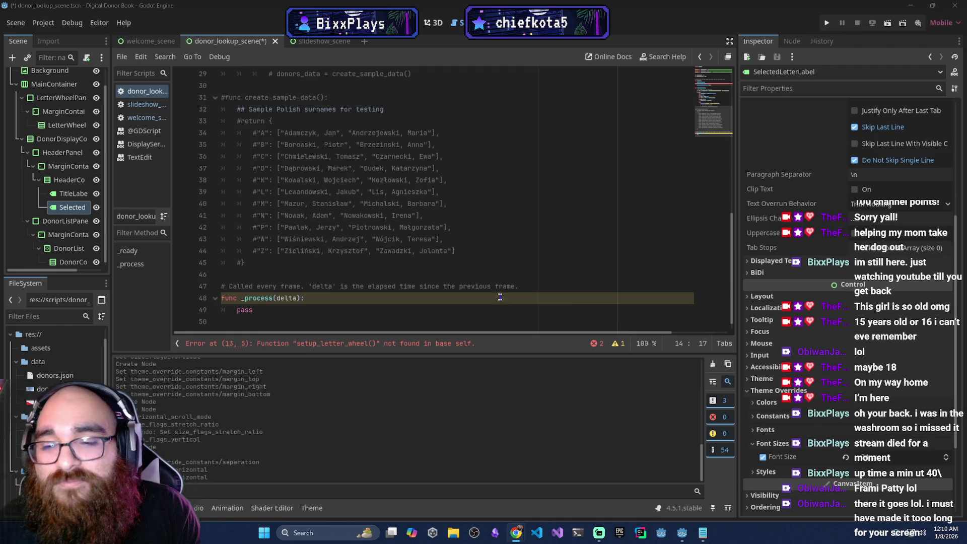
# Place the cursor on the blank line 46, then bring Streamlabs Desktop over the editor
pyautogui.click(305, 274)
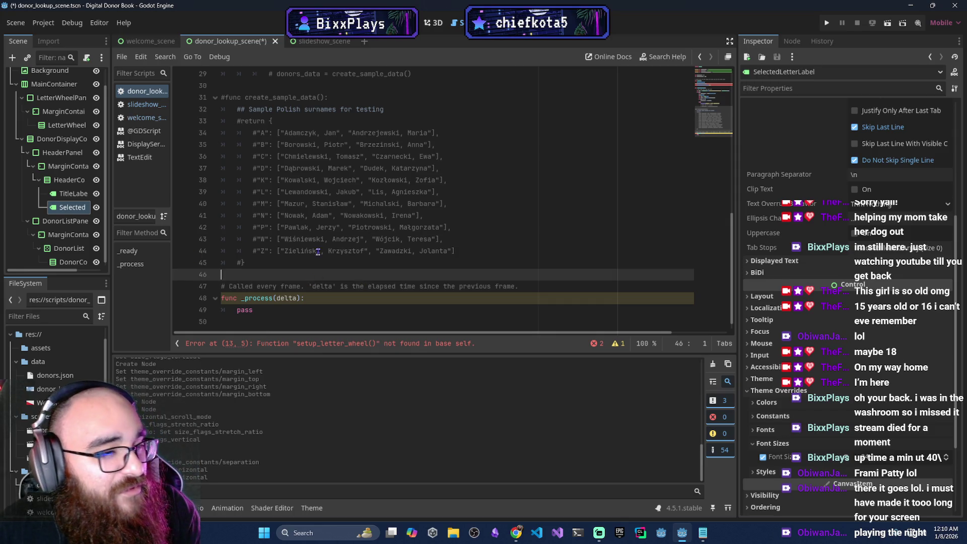
pyautogui.hotkey('alt', 'Tab')
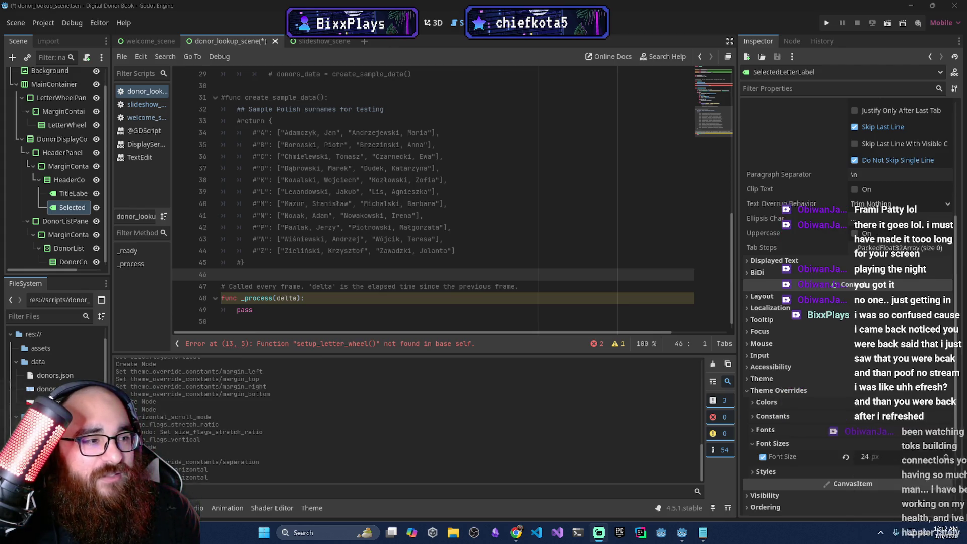
pyautogui.moveTo(599, 533)
pyautogui.click(453, 473)
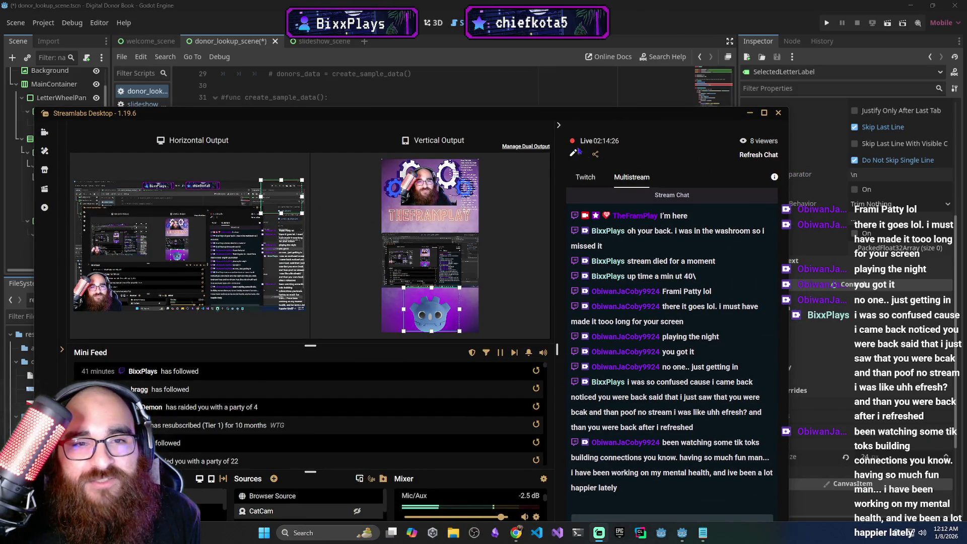
# Move the Streamlabs Desktop window aside and bring the Godot editor back in front
pyautogui.moveTo(653, 117)
pyautogui.mouseDown()
pyautogui.moveTo(737, 76)
pyautogui.moveTo(802, 60)
pyautogui.moveTo(787, 49)
pyautogui.mouseUp()
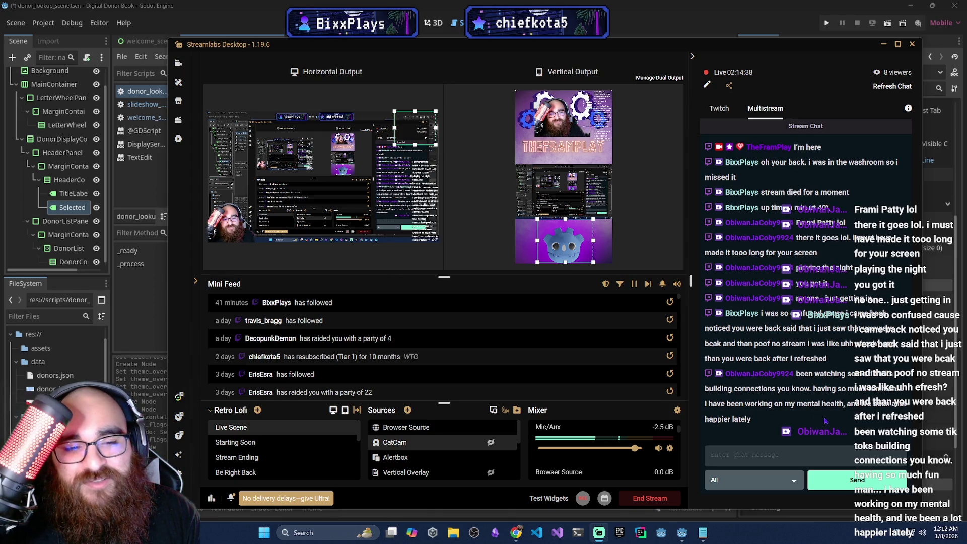
pyautogui.click(826, 23)
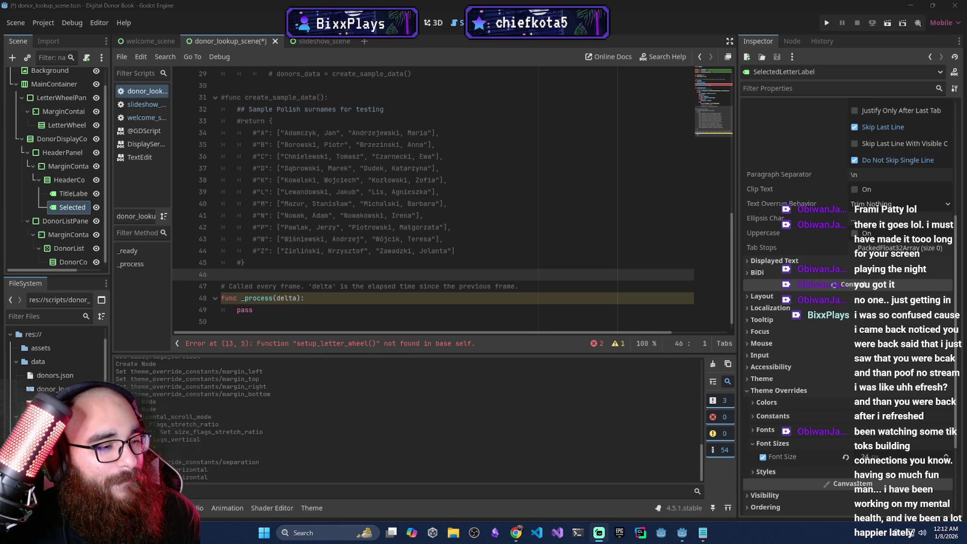
# Cycle focus from Godot back to the Claude chat with the updated donor lookup code
pyautogui.hotkey('alt', 'Tab')
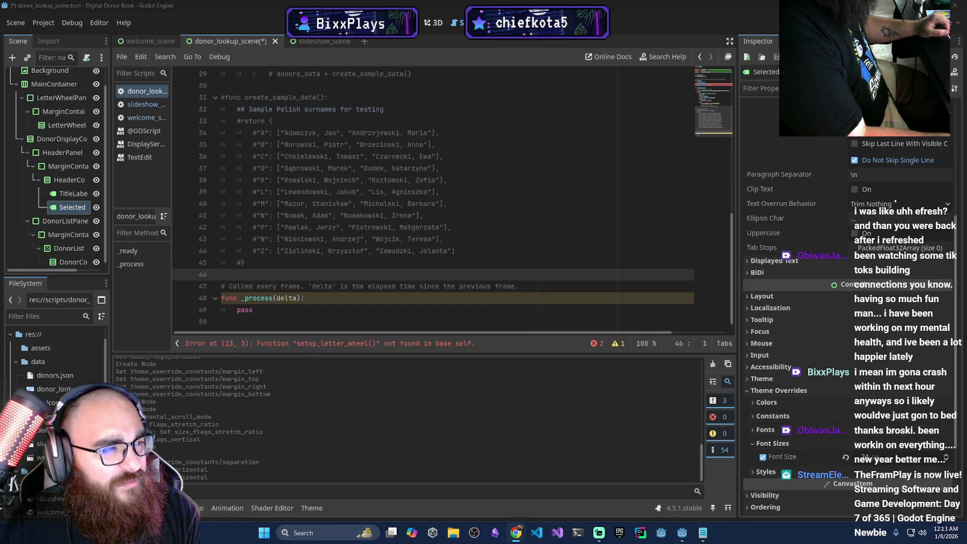
pyautogui.hotkey('alt', 'Tab')
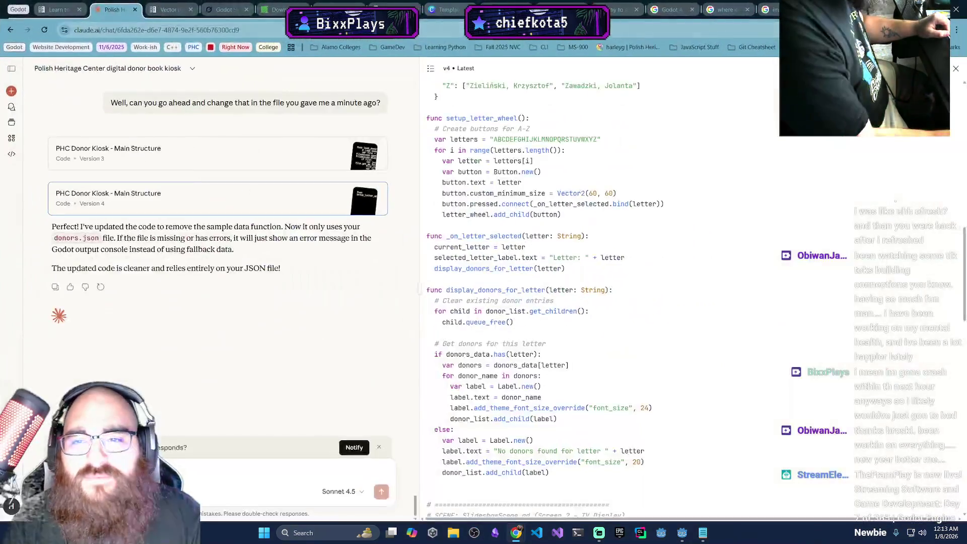
# Snap Claude left at 80% zoom and Godot right, widen the script editor, add a blank line
pyautogui.press('super+Left')
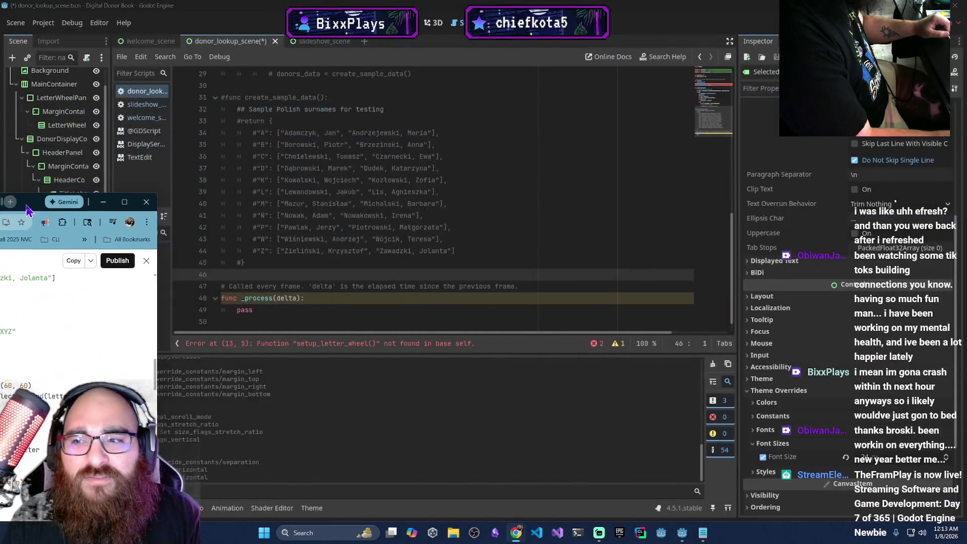
pyautogui.hotkey('ctrl', '-')
pyautogui.hotkey('ctrl', '-')
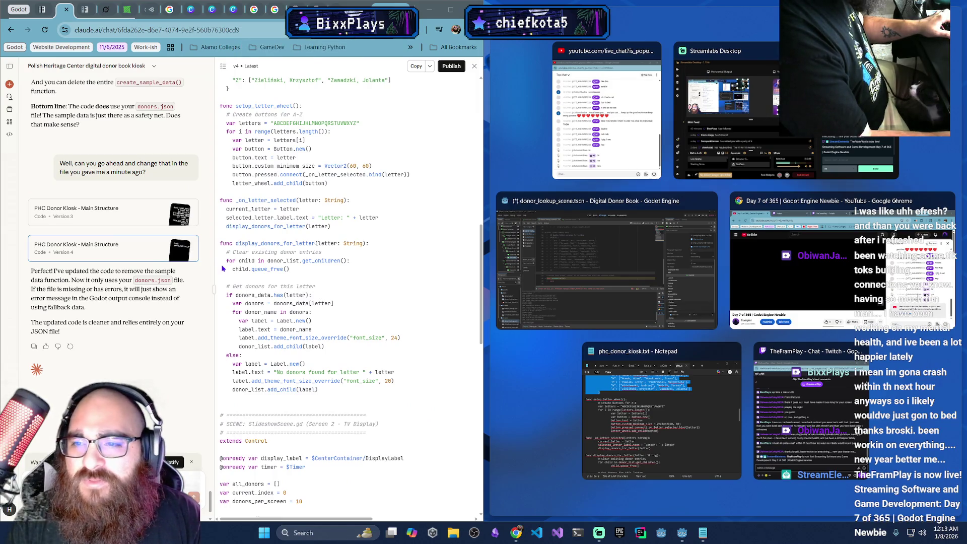
pyautogui.scroll(1, 394, 237)
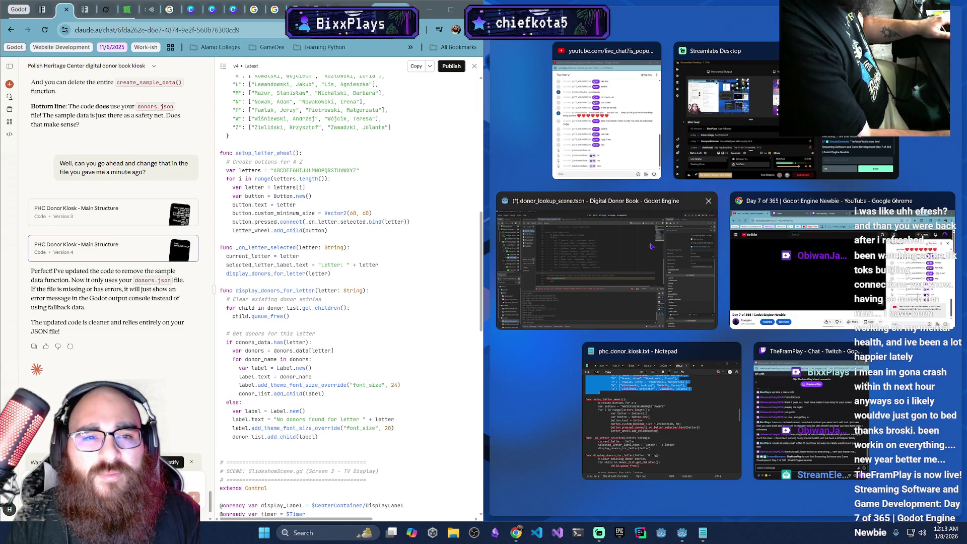
pyautogui.click(650, 246)
pyautogui.moveTo(596, 228); pyautogui.dragTo(568, 228)
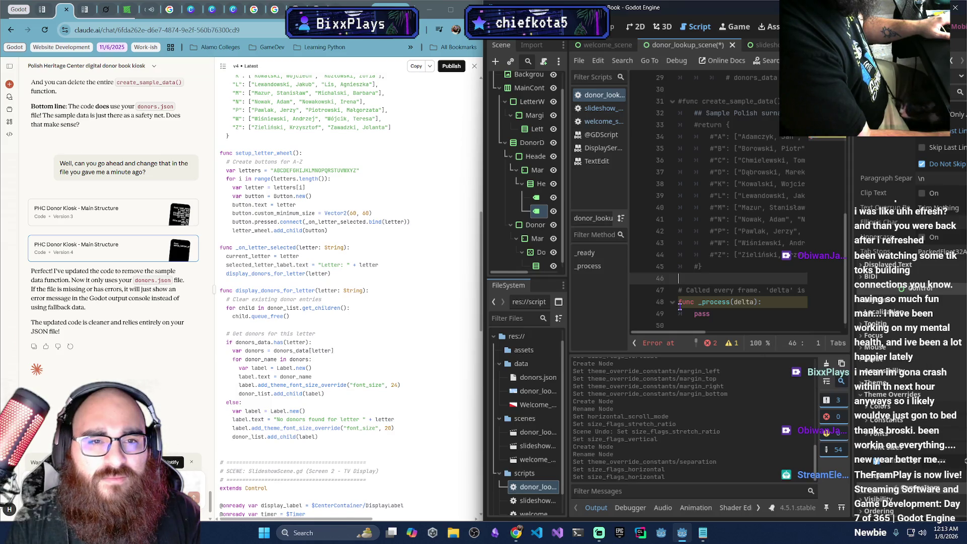
pyautogui.scroll(-1, 704, 262)
pyautogui.press('Return')
pyautogui.press('Return')
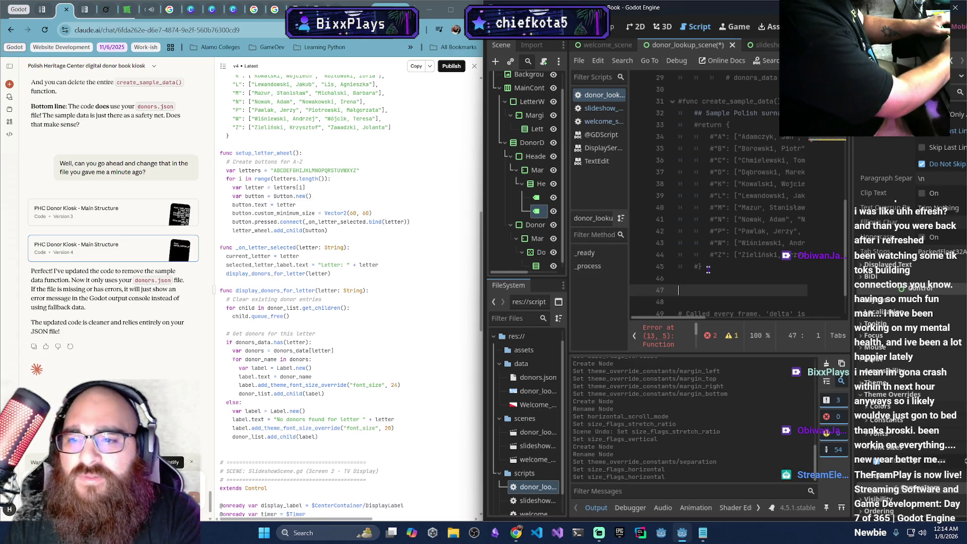
# Write func setup_letter_wheel(): with a '# Create buttons for A-Z' comment in its body
pyautogui.write('func')
pyautogui.write('tup')
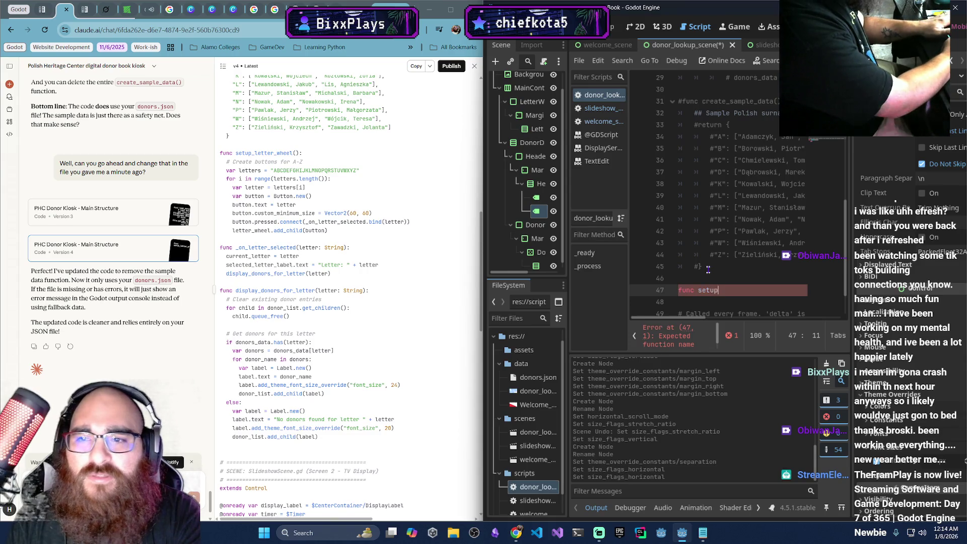
pyautogui.write('_letter_')
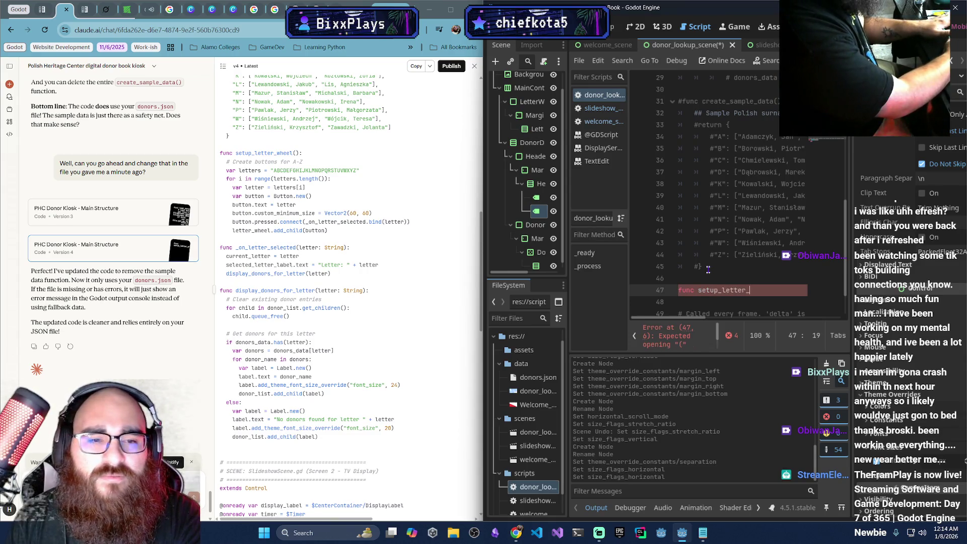
pyautogui.write('wheel():')
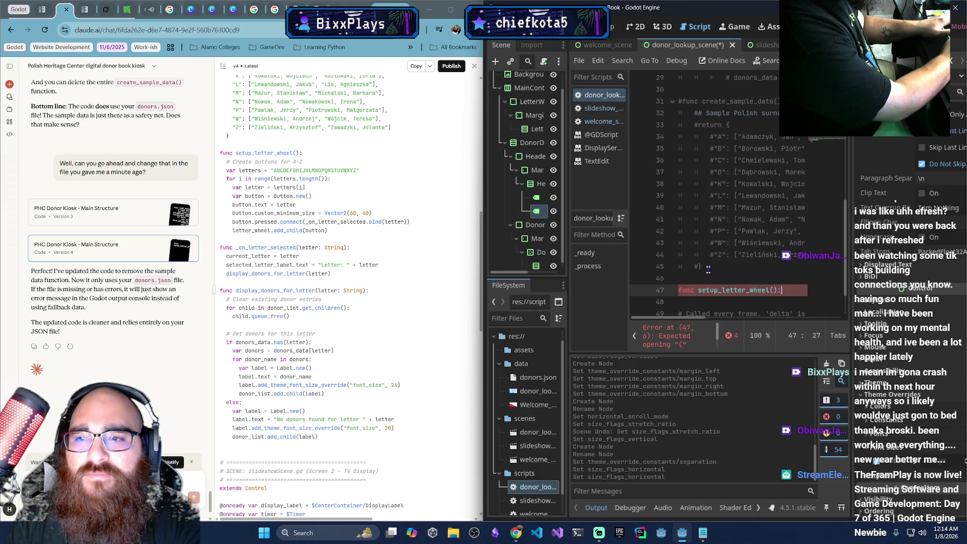
pyautogui.press('Return')
pyautogui.write('#C')
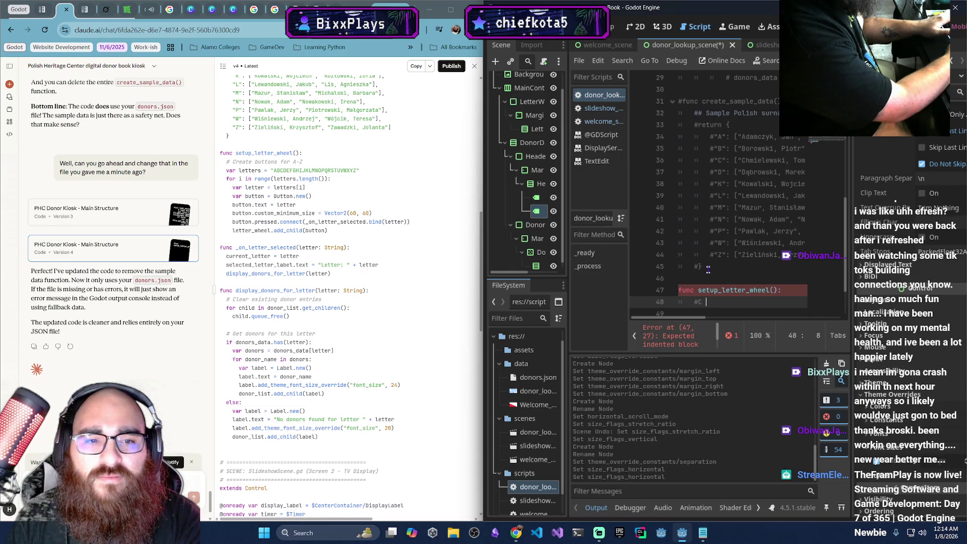
pyautogui.press('BackSpace')
pyautogui.write('Create buttons fo')
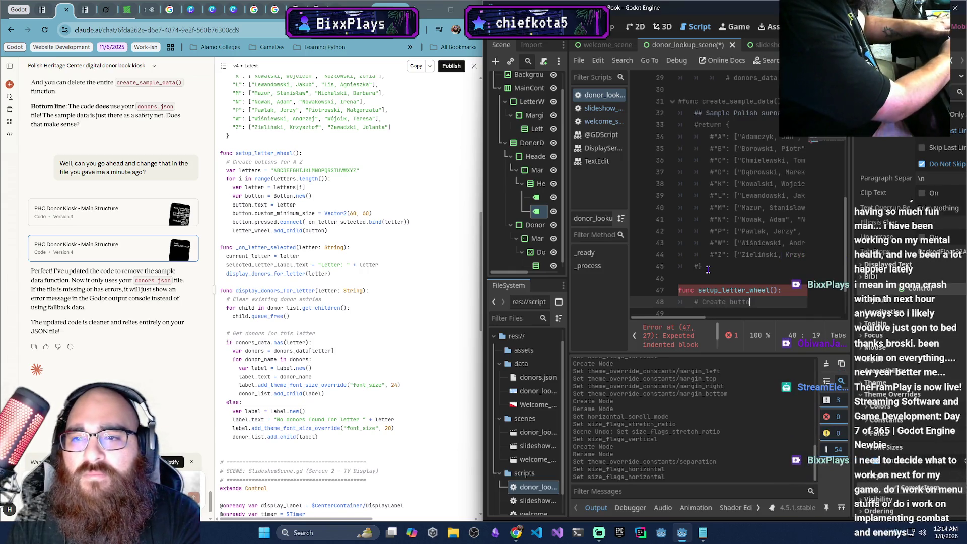
pyautogui.write('r A-')
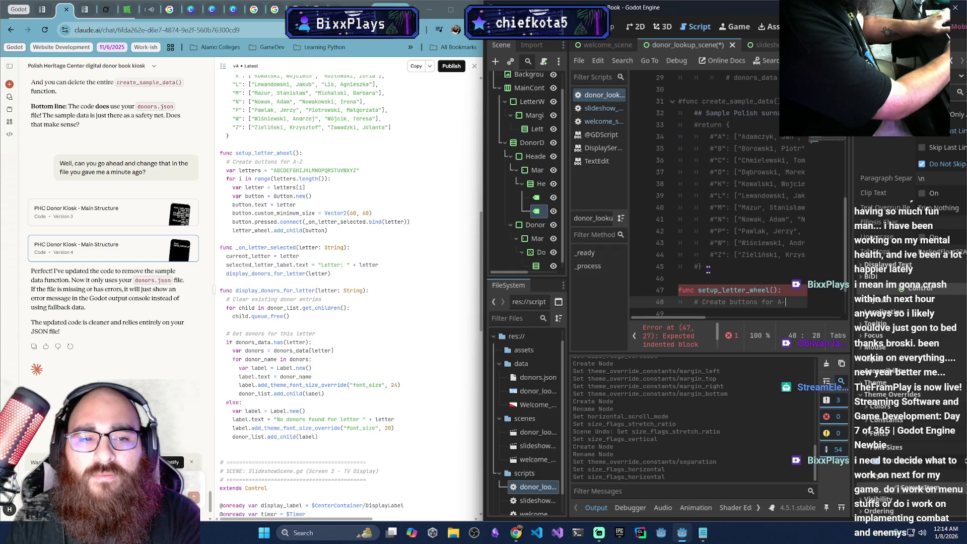
pyautogui.write('Z')
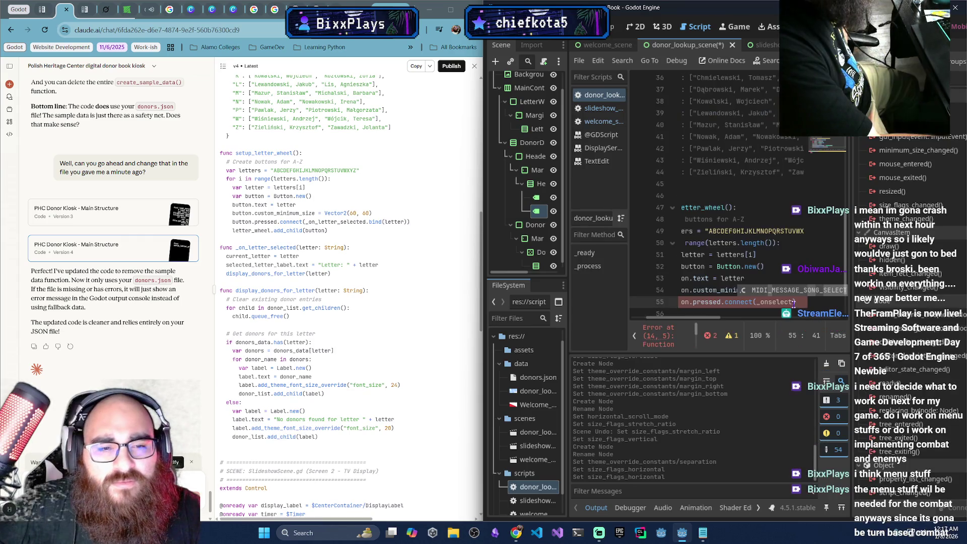
pyautogui.press('Escape')
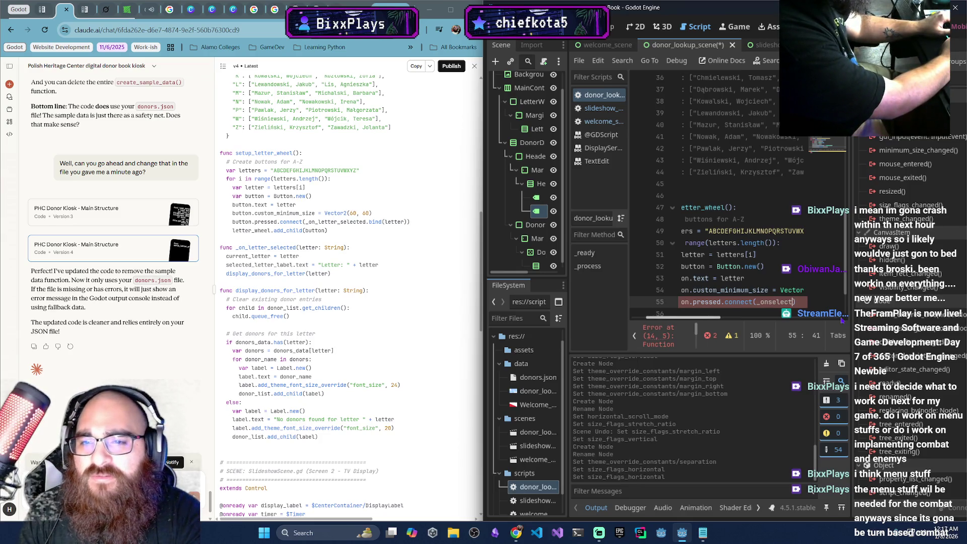
# Connect pressed to on_letter_selected.bind(letter), then add a letter_wheel.add_child(button) line
pyautogui.press('BackSpace')
pyautogui.press('BackSpace')
pyautogui.press('BackSpace')
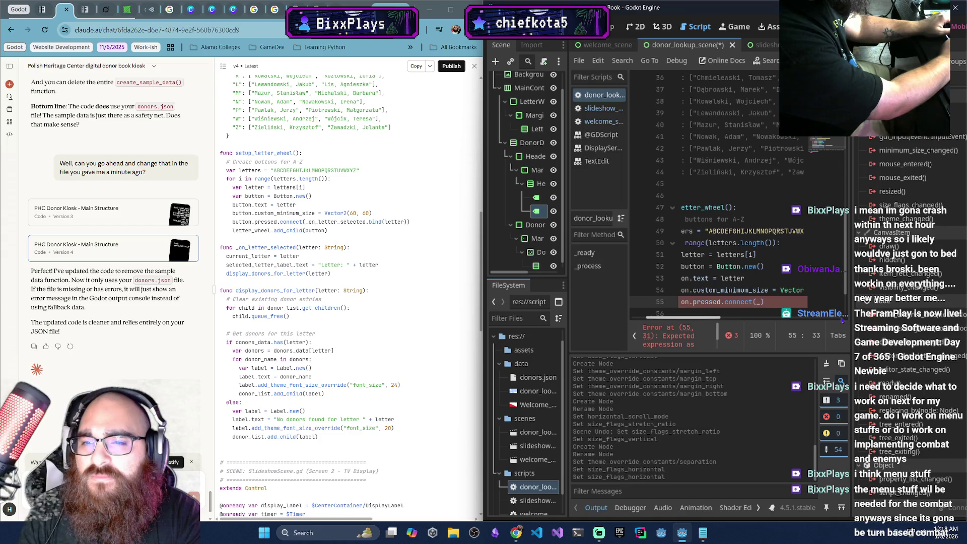
pyautogui.write('on_letter')
pyautogui.write('_selected')
pyautogui.write('.bind(lett')
pyautogui.write('er)')
pyautogui.press('Return')
pyautogui.write('letter_wheel.add')
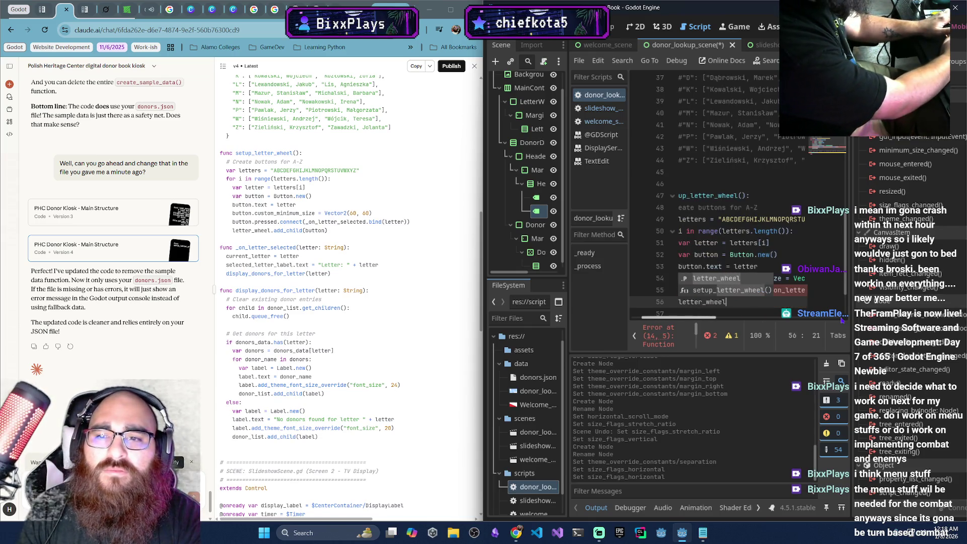
pyautogui.write('_')
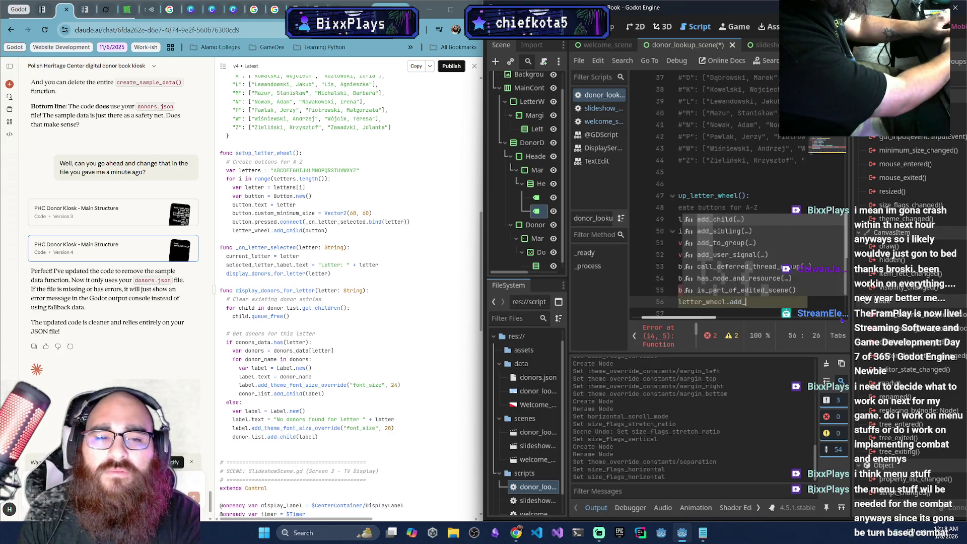
pyautogui.write('child(button)')
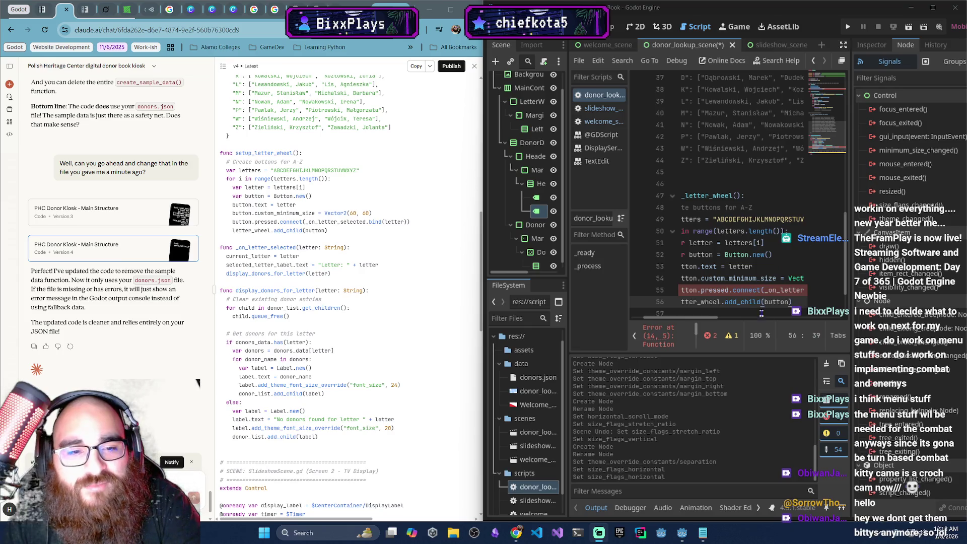
# Expand the script error list showing the Line 14 and Line 55 errors, then review the letter loop
pyautogui.moveTo(703, 318); pyautogui.dragTo(685, 315)
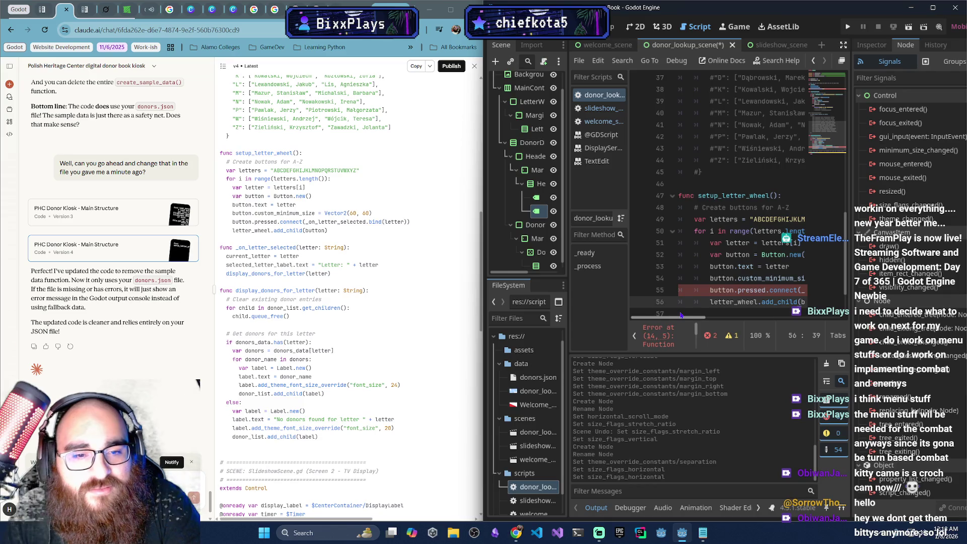
pyautogui.click(711, 336)
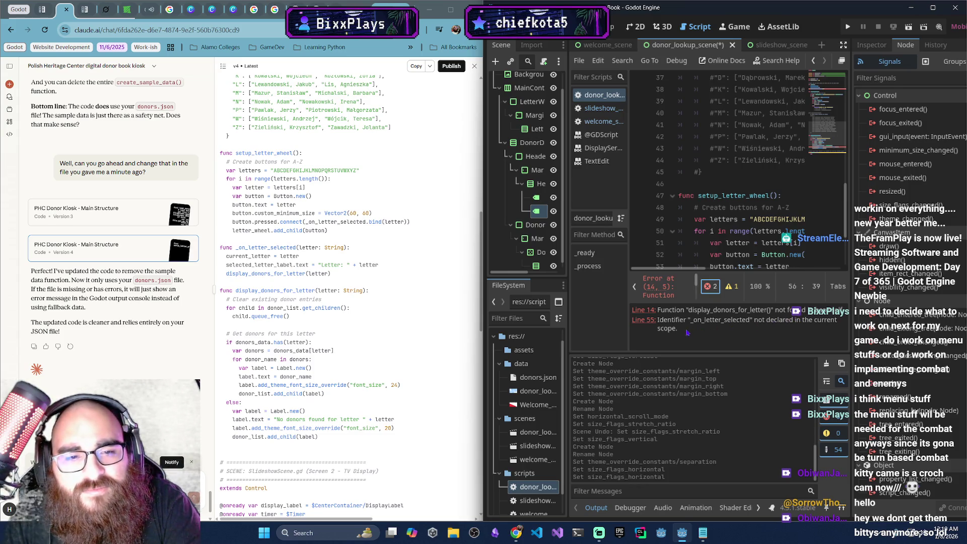
pyautogui.click(754, 242)
pyautogui.scroll(-1, 735, 252)
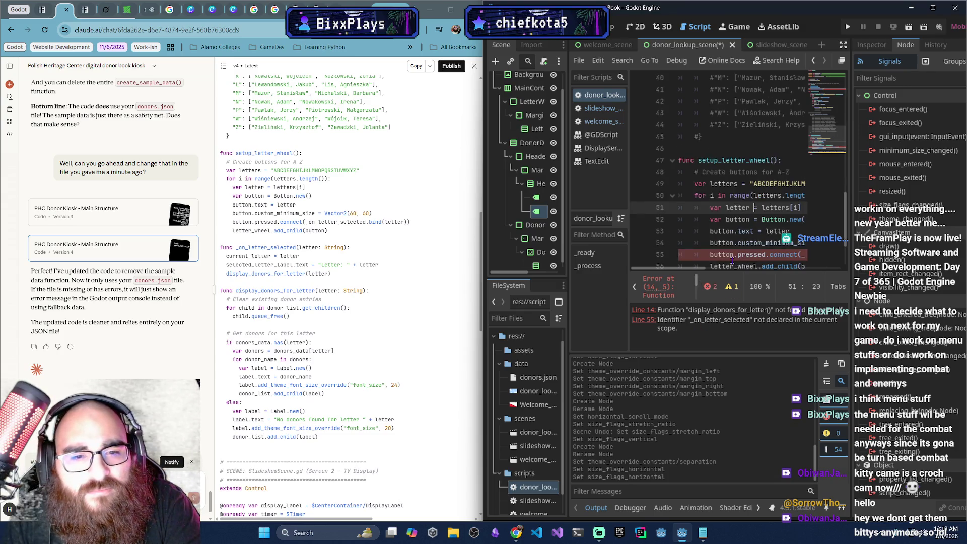
pyautogui.scroll(10, 753, 231)
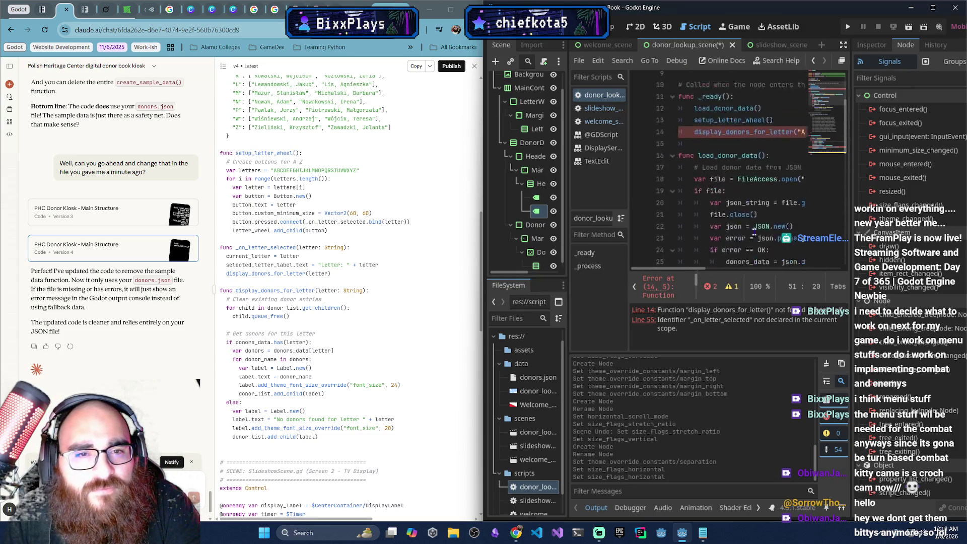
pyautogui.scroll(-12, 726, 230)
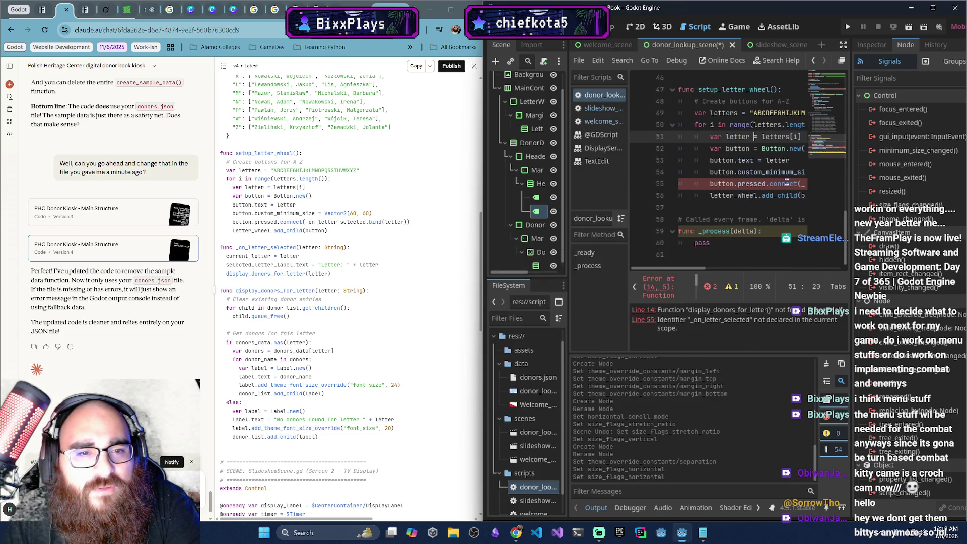
pyautogui.click(786, 183)
pyautogui.moveTo(786, 183)
pyautogui.mouseDown()
pyautogui.moveTo(805, 185)
pyautogui.moveTo(681, 185)
pyautogui.mouseUp()
pyautogui.press('BackSpace')
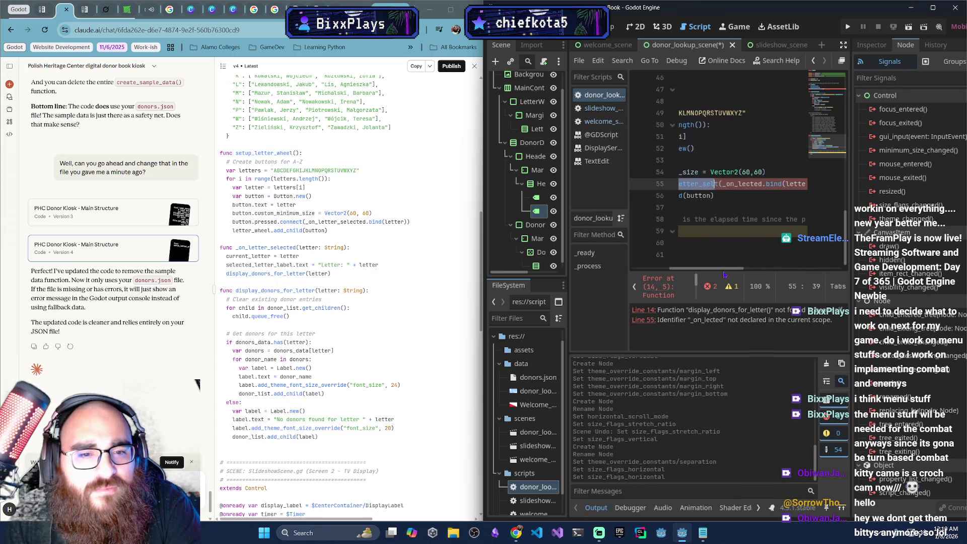
pyautogui.click(728, 210)
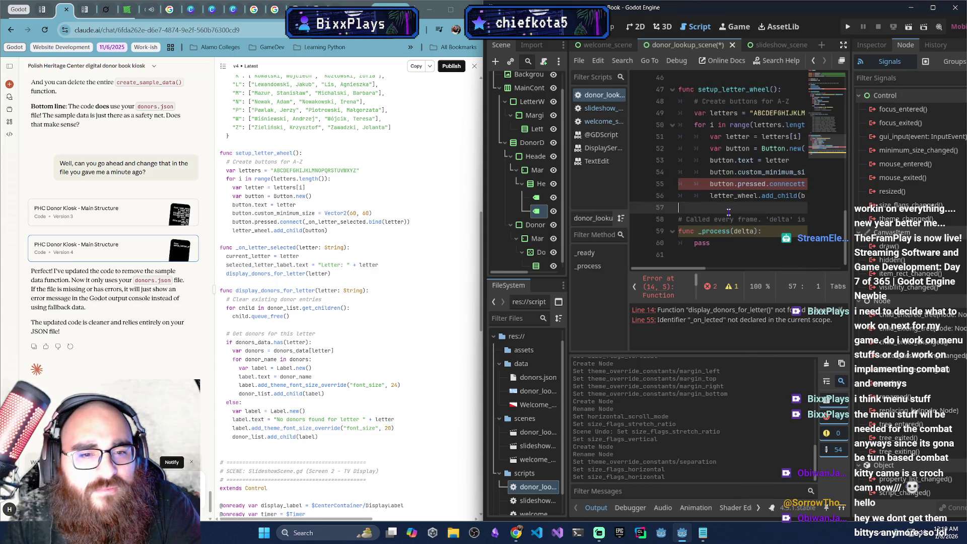
pyautogui.click(694, 321)
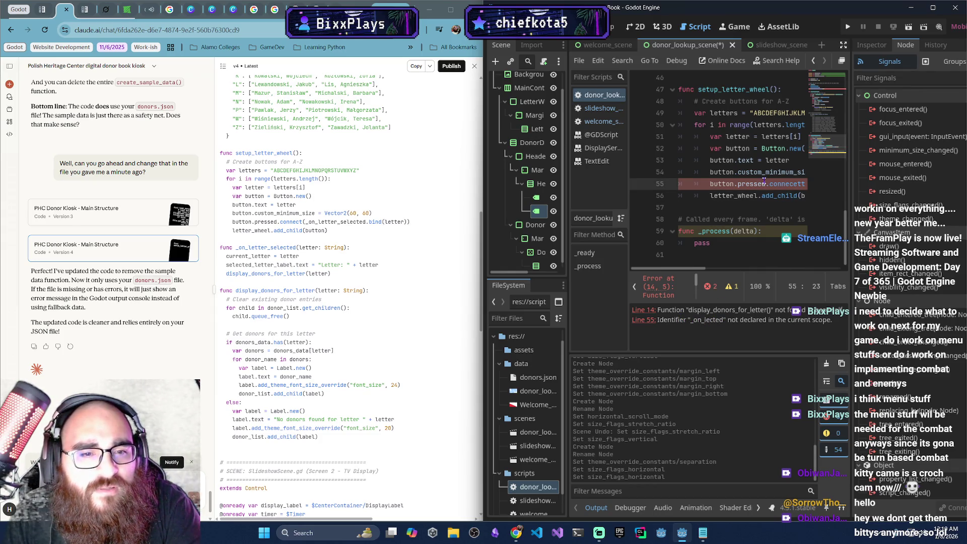
pyautogui.moveTo(778, 184)
pyautogui.mouseDown()
pyautogui.moveTo(805, 184)
pyautogui.moveTo(685, 185)
pyautogui.moveTo(703, 188)
pyautogui.mouseUp()
pyautogui.click(771, 192)
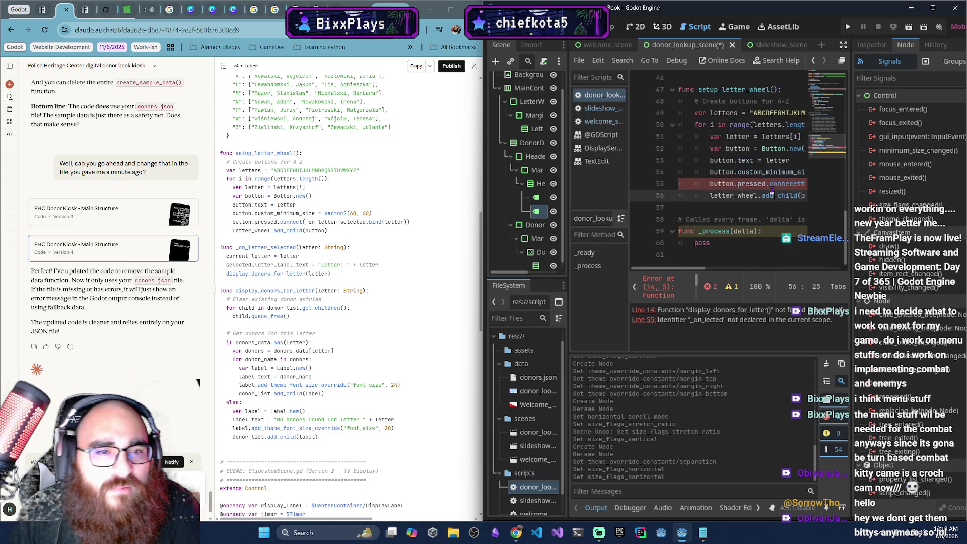
pyautogui.hotkey('ctrl', 'z')
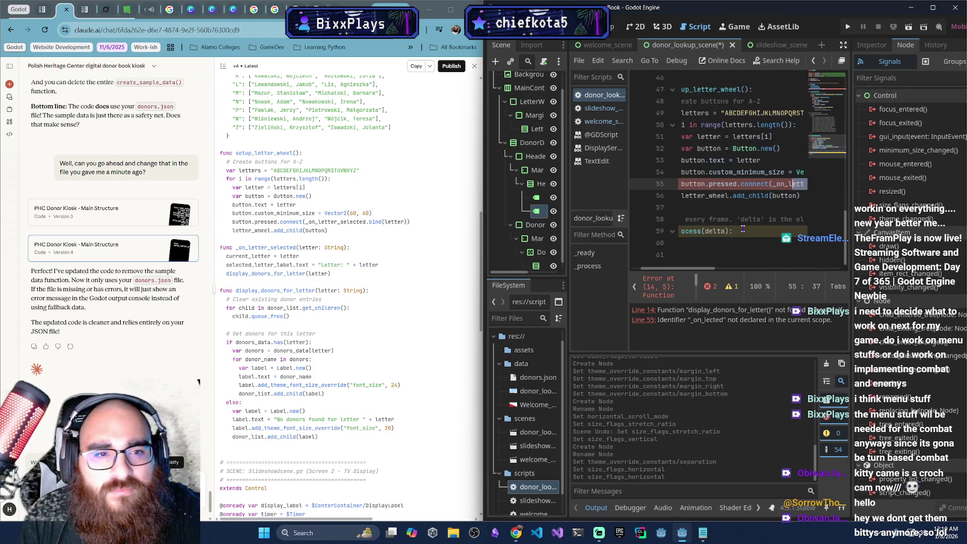
pyautogui.press('Left')
pyautogui.press('Left')
pyautogui.press('Left')
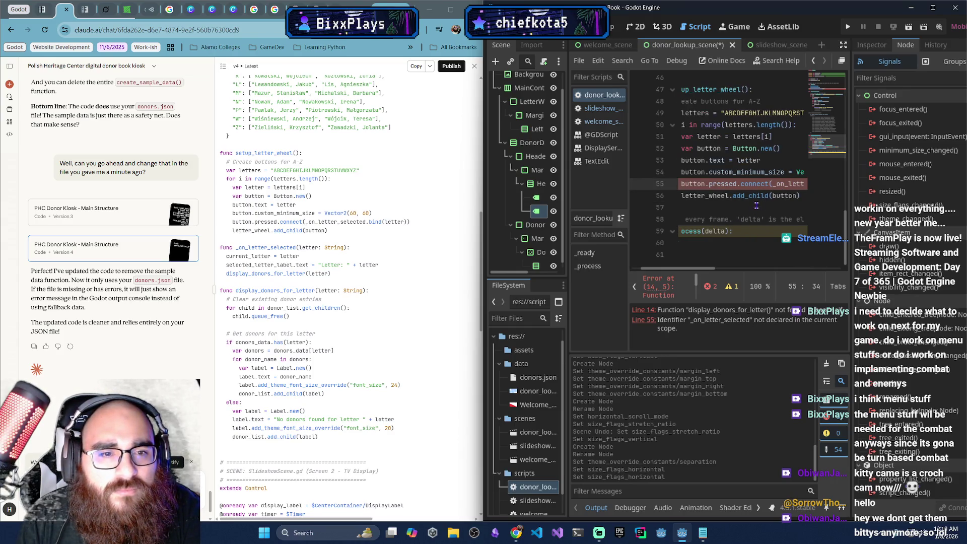
pyautogui.hotkey('shift', 'Right')
pyautogui.hotkey('shift', 'Right')
pyautogui.hotkey('shift', 'Right')
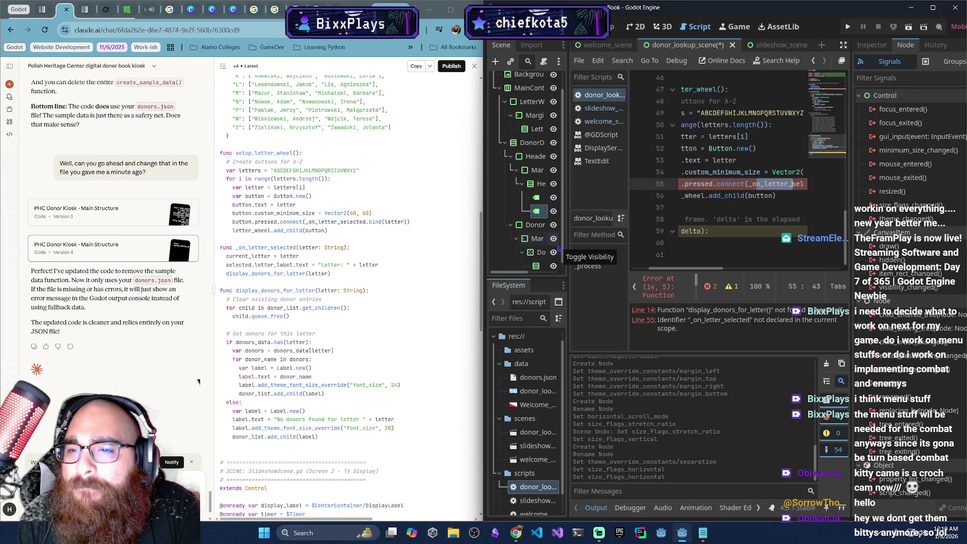
pyautogui.scroll(5, 367, 282)
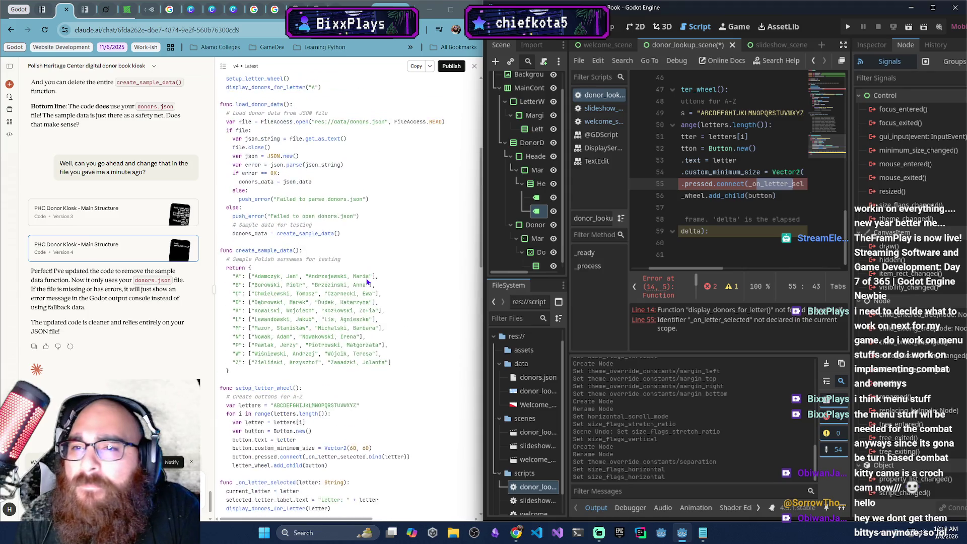
pyautogui.scroll(2, 367, 282)
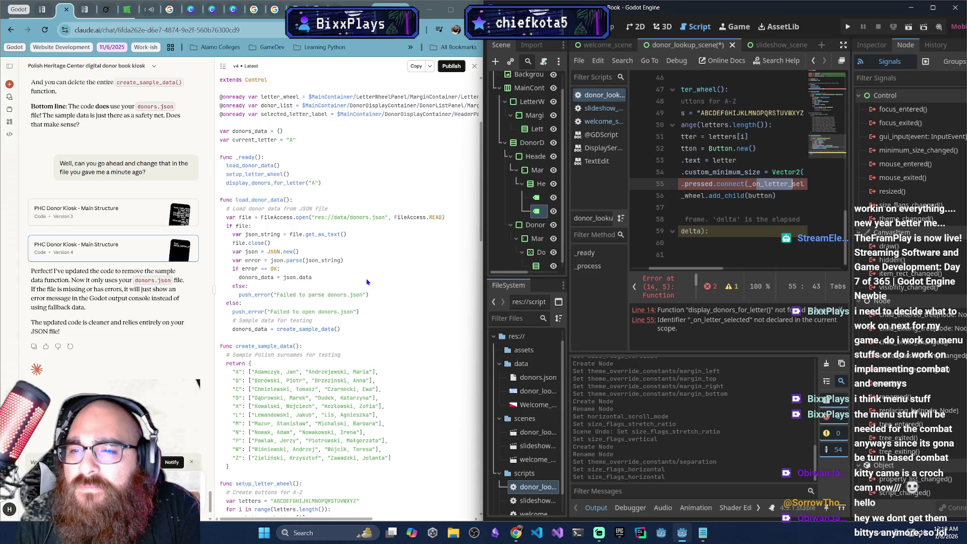
pyautogui.scroll(-3, 367, 282)
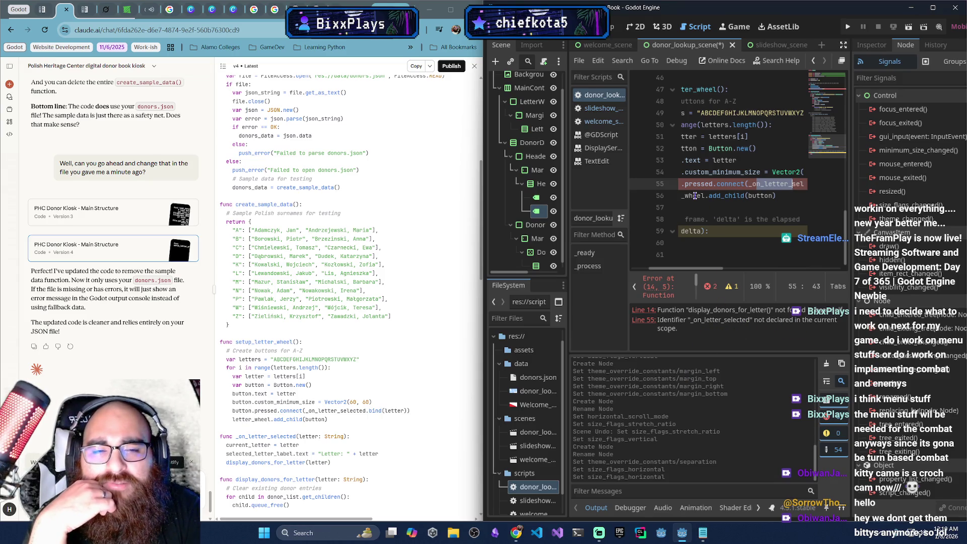
pyautogui.moveTo(792, 172)
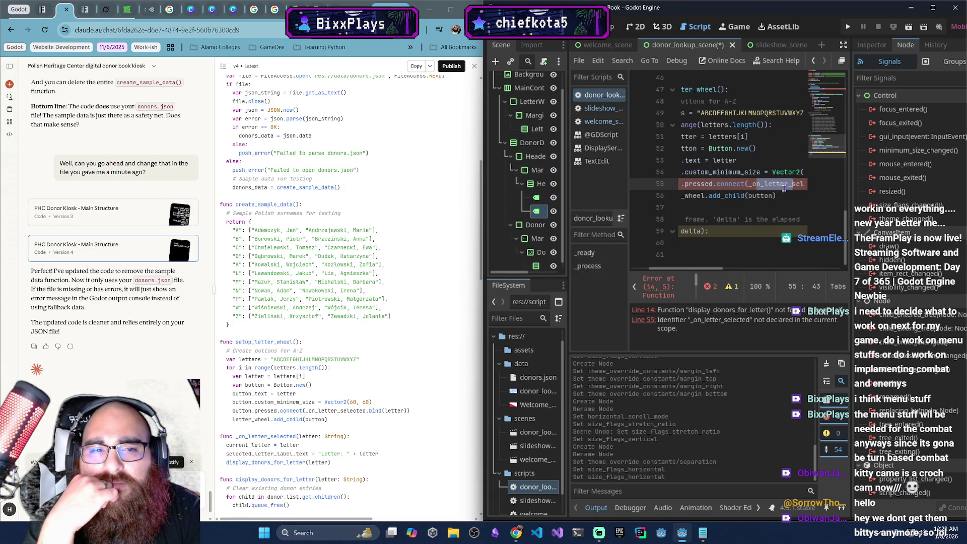
pyautogui.click(784, 184)
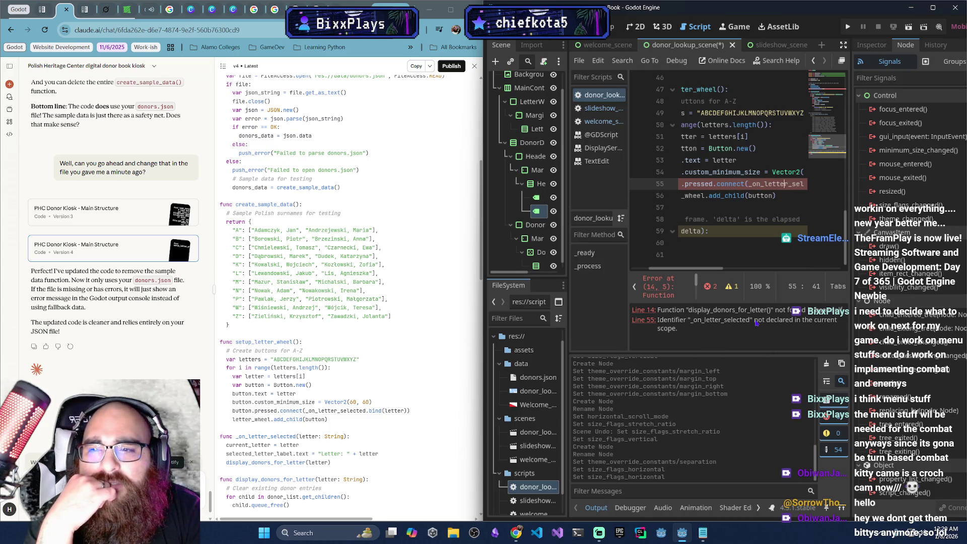
pyautogui.scroll(-1, 398, 314)
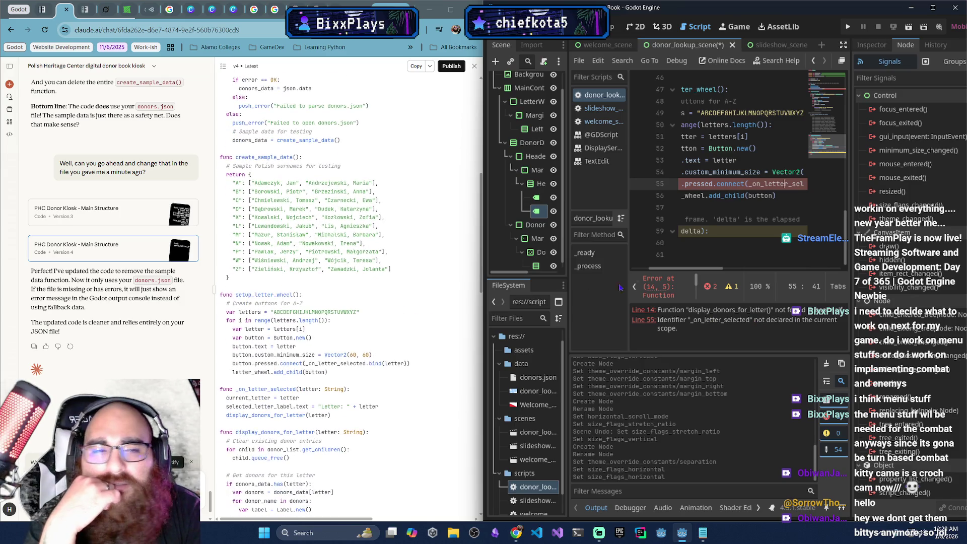
pyautogui.moveTo(769, 175); pyautogui.dragTo(800, 183)
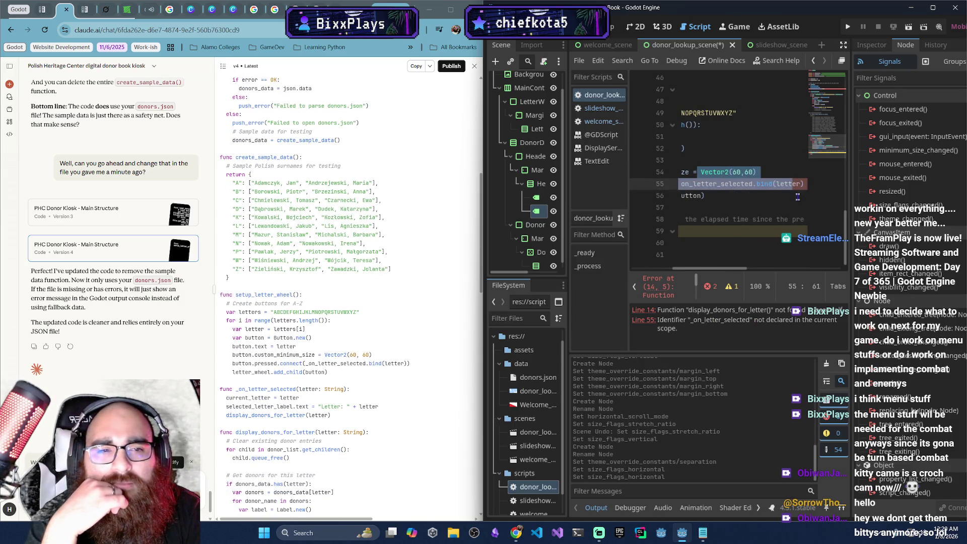
pyautogui.moveTo(740, 185); pyautogui.dragTo(806, 184)
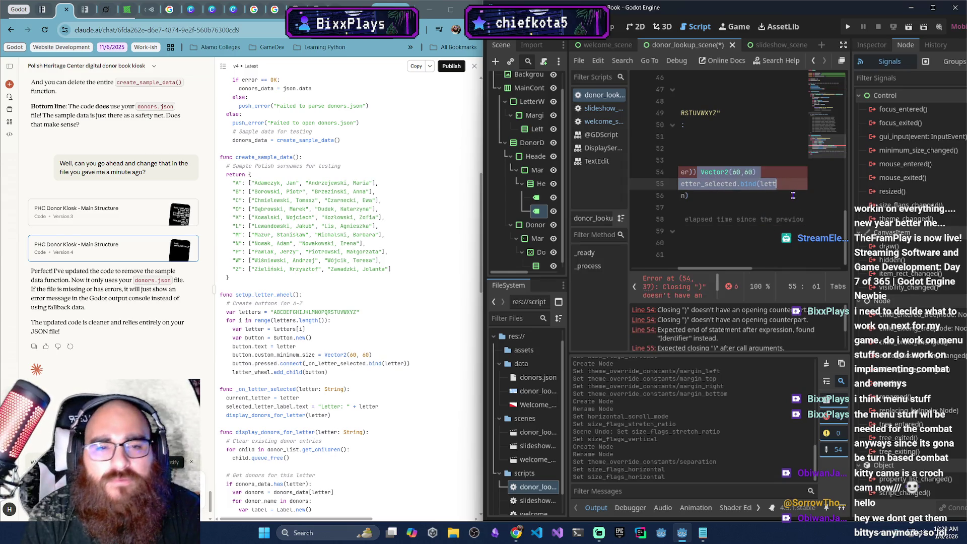
pyautogui.hotkey('ctrl', 'z')
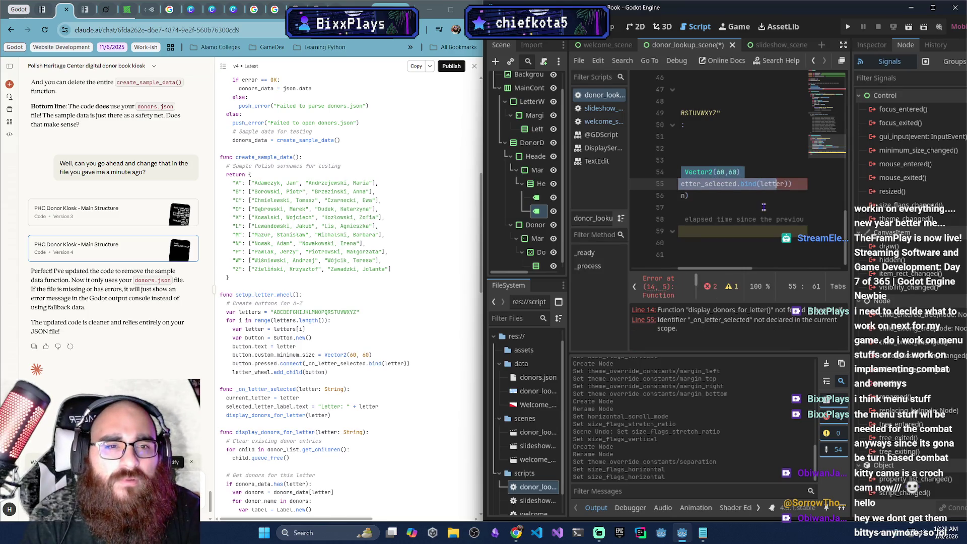
pyautogui.click(730, 186)
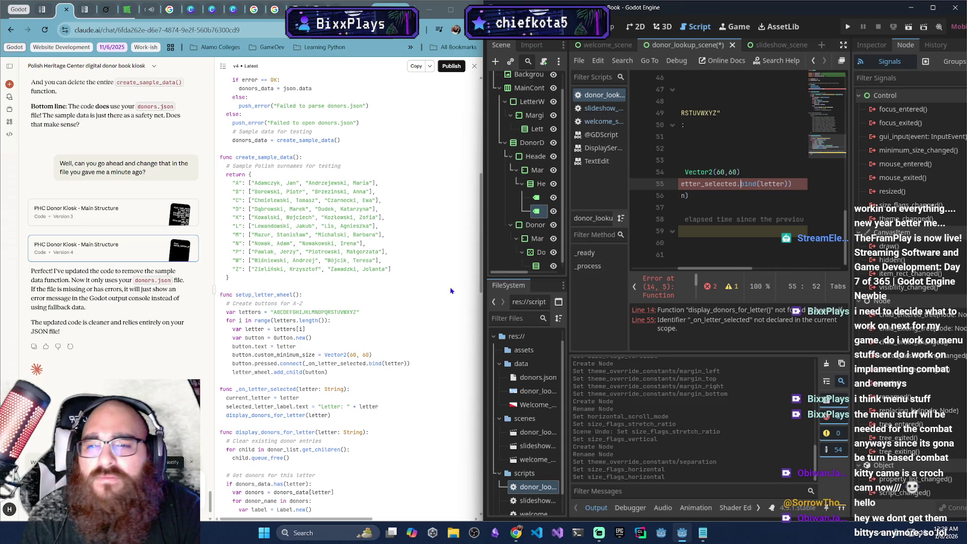
pyautogui.scroll(-1, 277, 331)
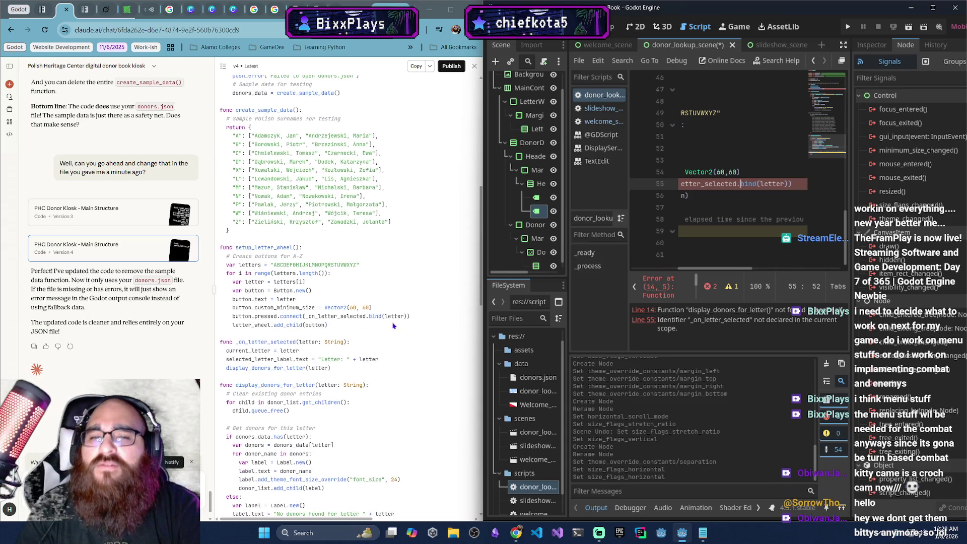
pyautogui.moveTo(705, 269); pyautogui.dragTo(690, 270)
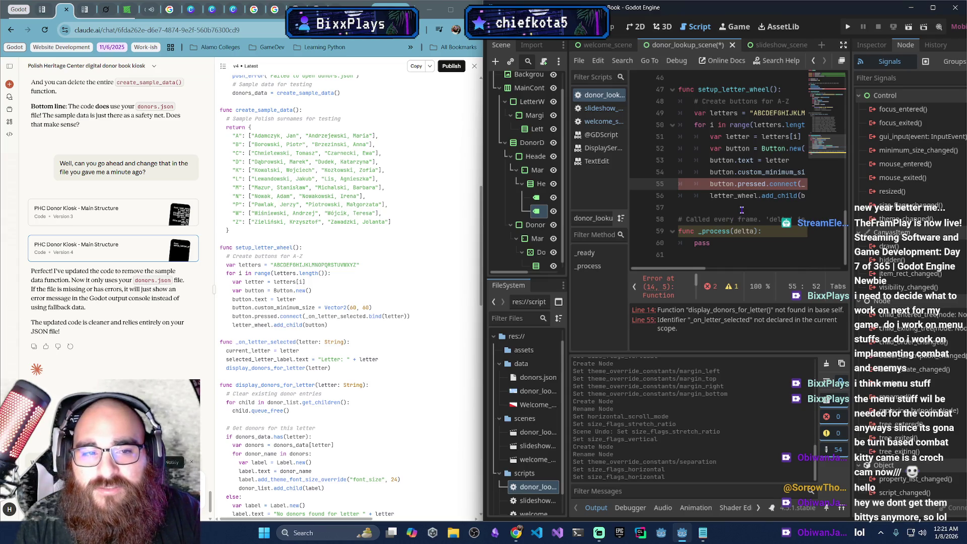
# Below the letter loop, declare func _on_letter_selected(letter: String):
pyautogui.click(742, 208)
pyautogui.press('Return')
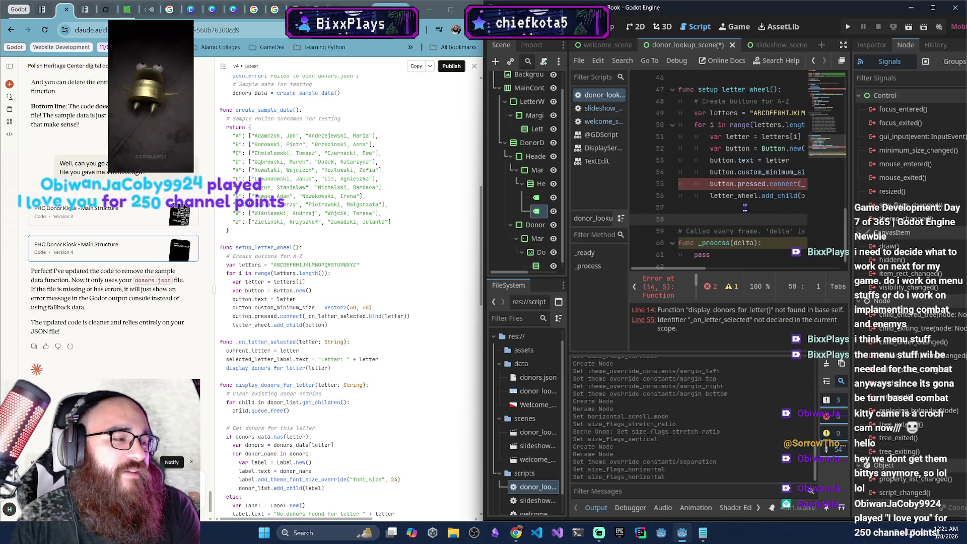
pyautogui.click(745, 208)
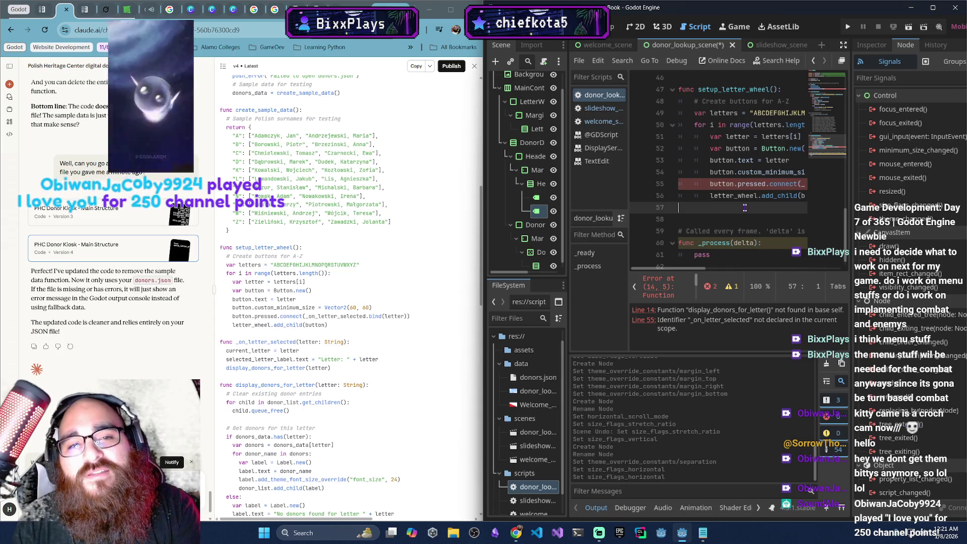
pyautogui.press('Return')
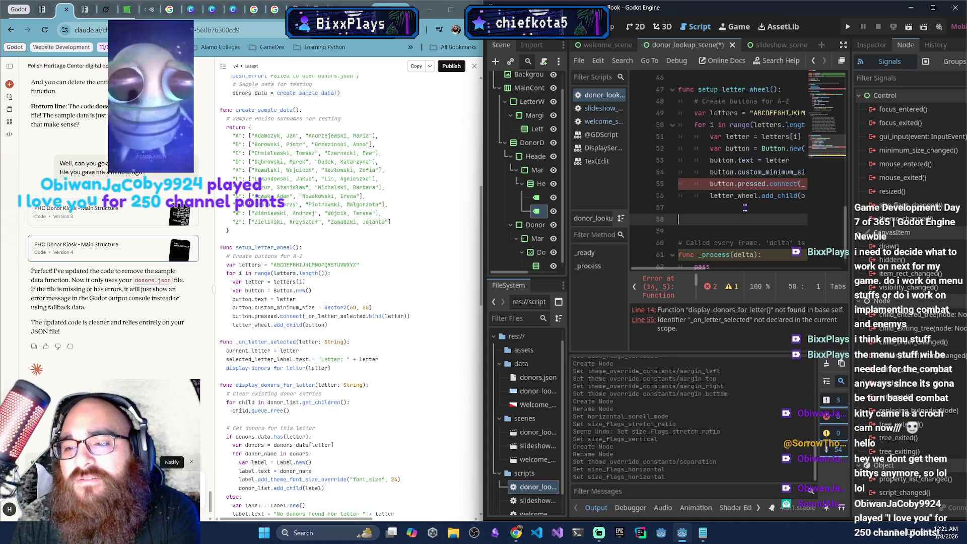
pyautogui.write('func')
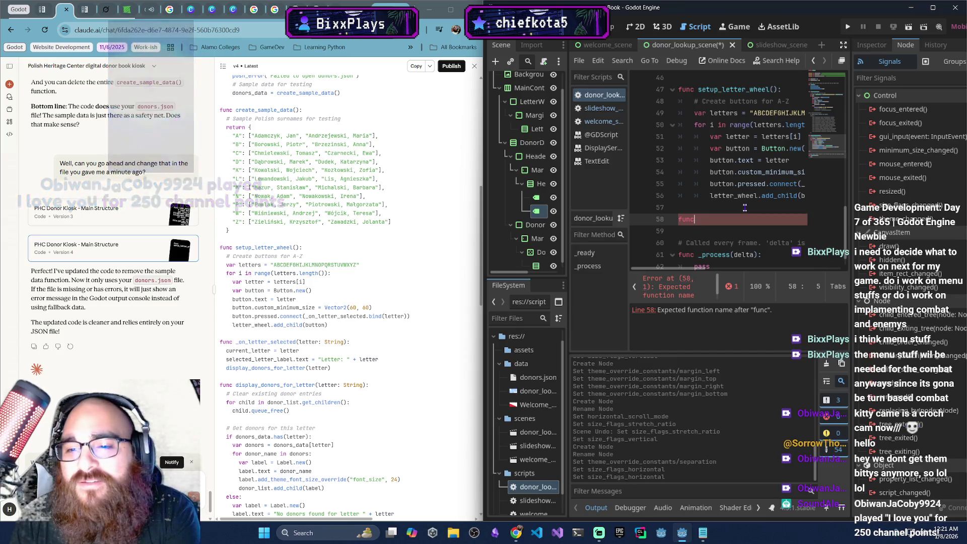
pyautogui.write(' _')
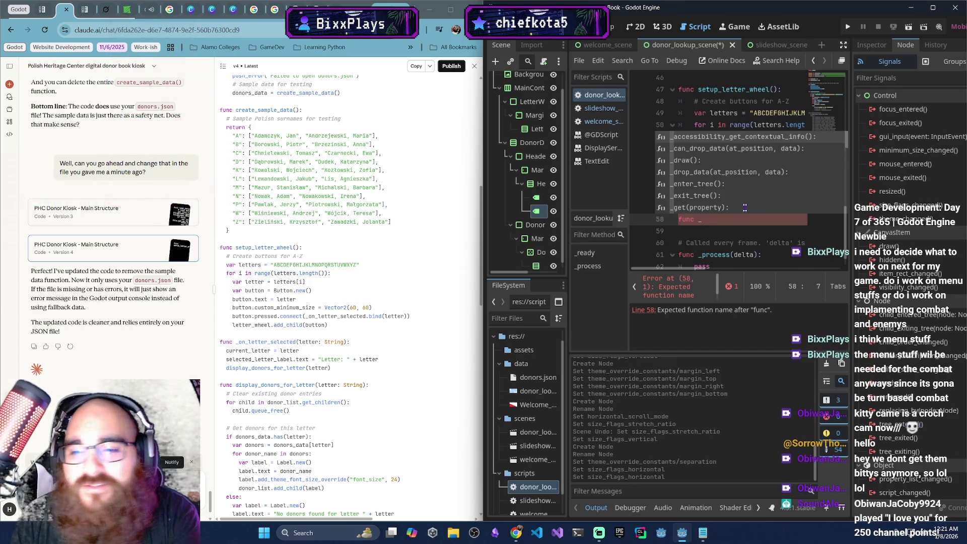
pyautogui.write('on')
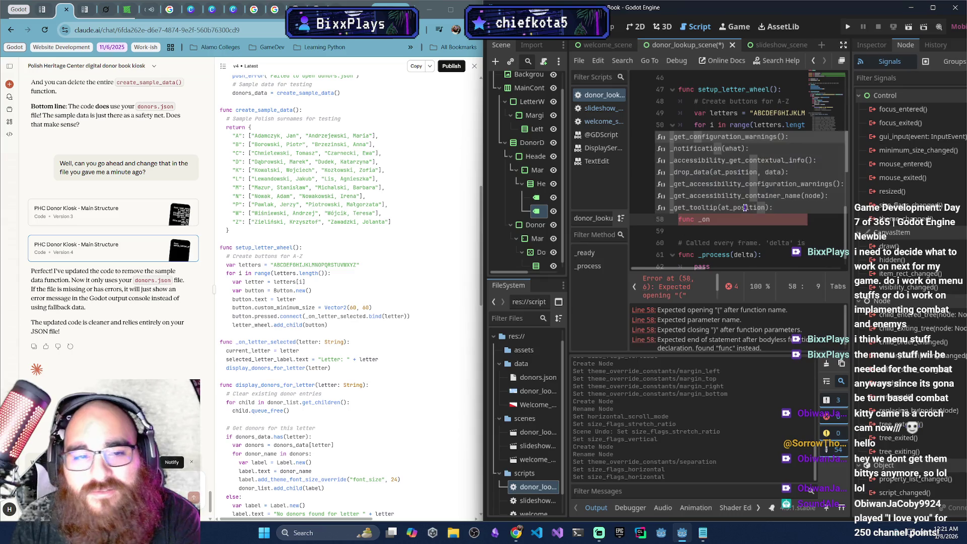
pyautogui.write('_letter')
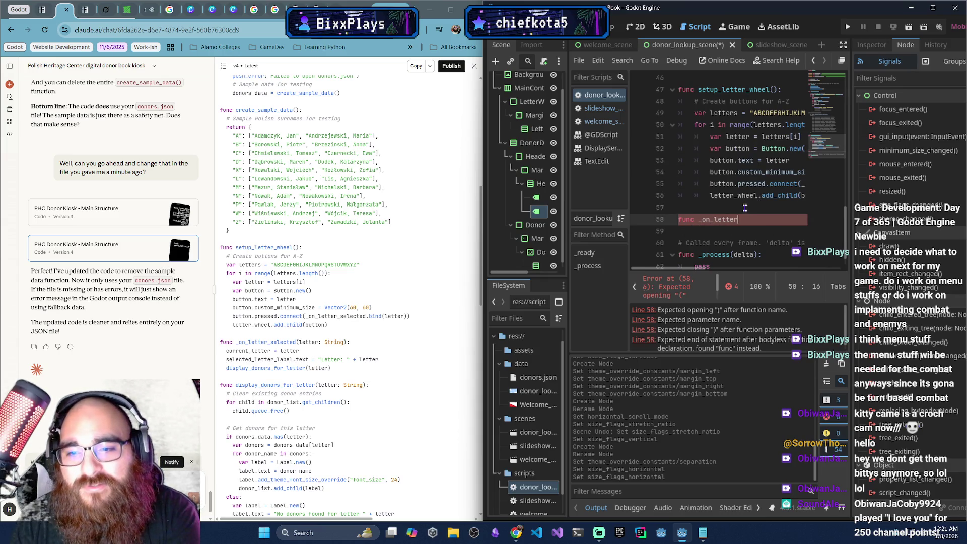
pyautogui.write('_selected')
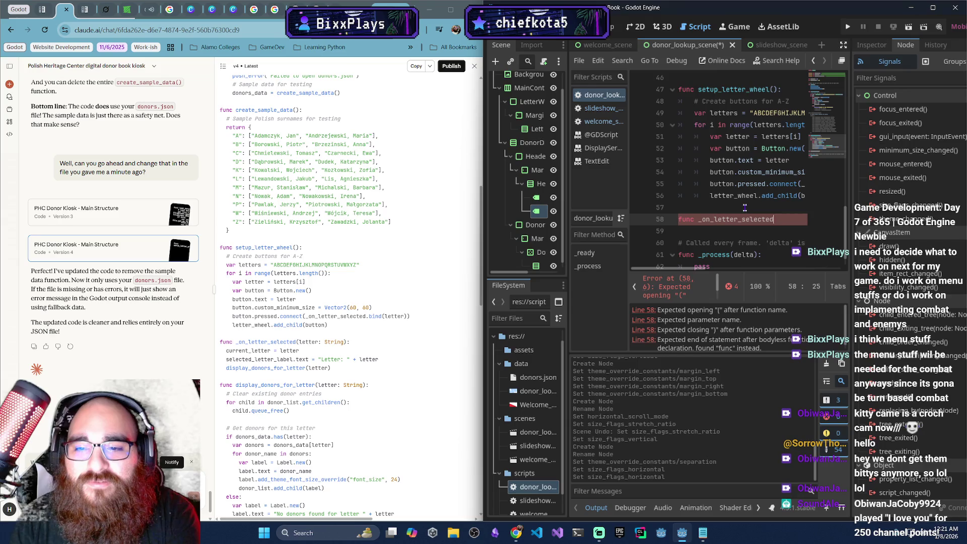
pyautogui.write('(letter: st')
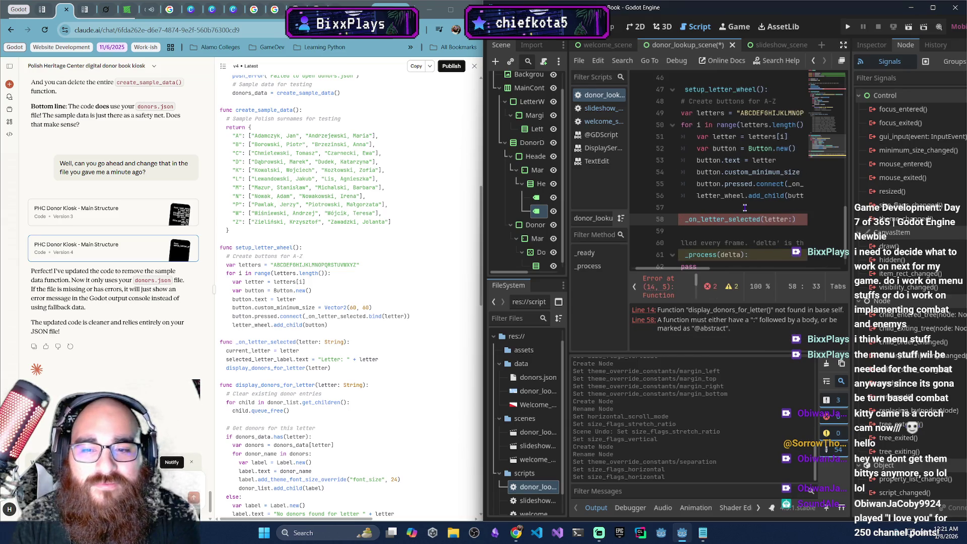
pyautogui.write('r')
pyautogui.press('Return')
pyautogui.write(')')
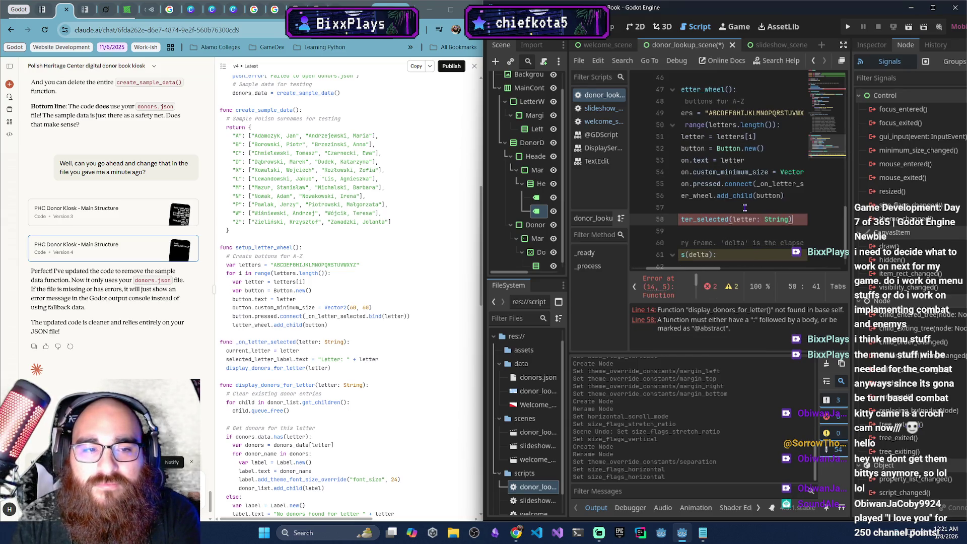
pyautogui.write(':')
# Fill its body with current_letter = letter, the selected_letter_label "Letter: " text, and display_donors_for_letter(letter)
pyautogui.press('Return')
pyautogui.write('curre')
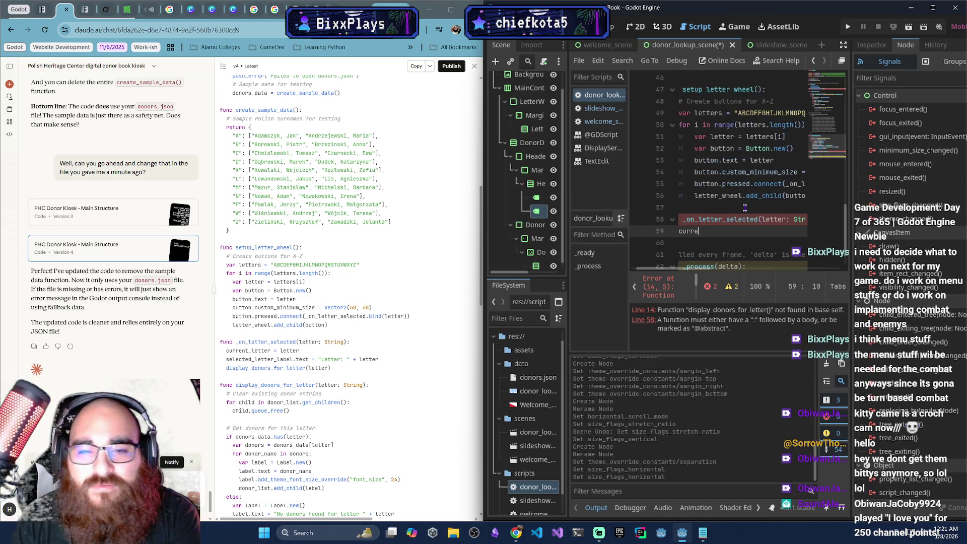
pyautogui.write('nt_letter')
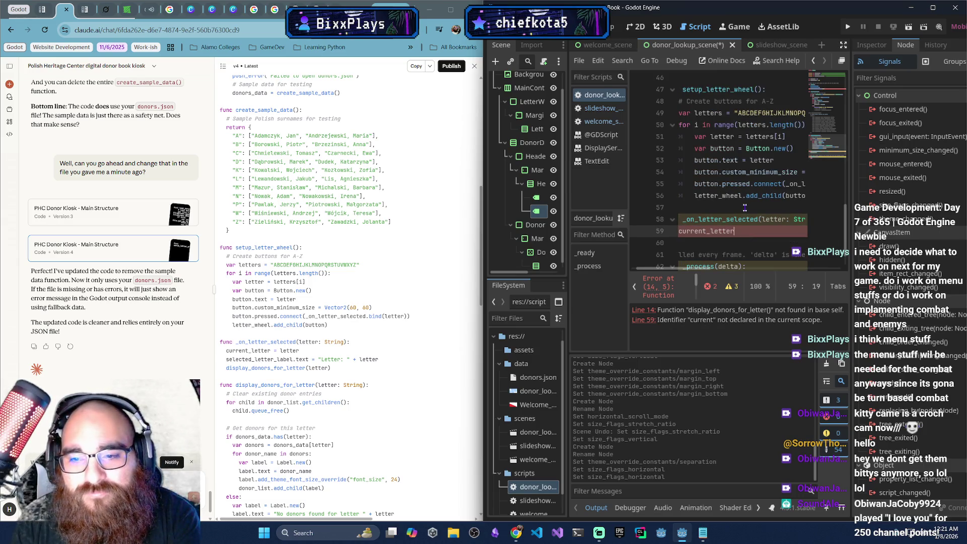
pyautogui.write(' = letter')
pyautogui.press('Return')
pyautogui.write('sele')
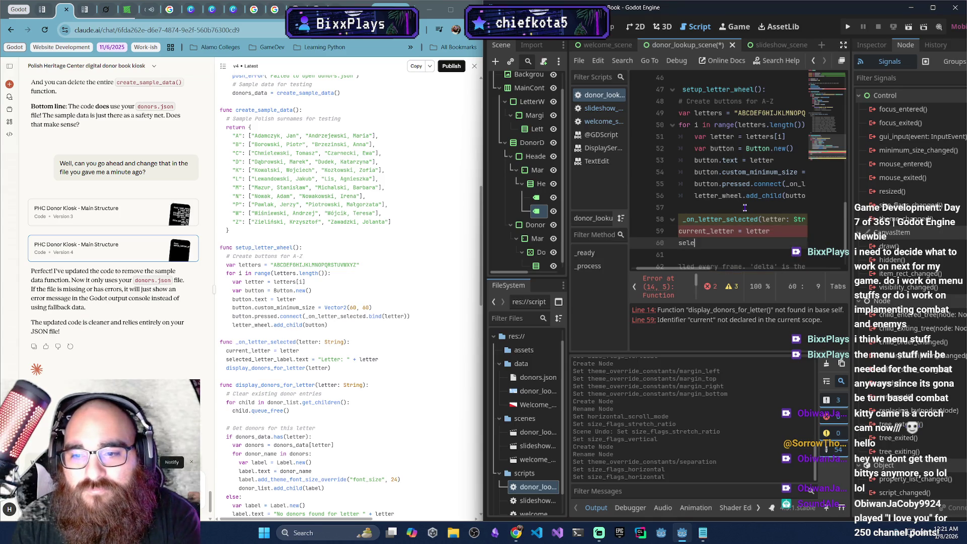
pyautogui.write('cted_le')
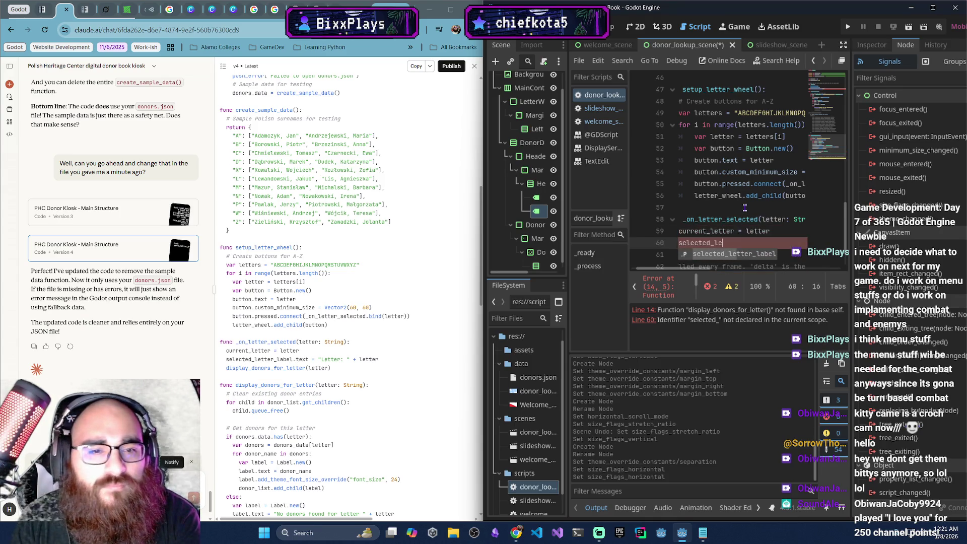
pyautogui.press('Return')
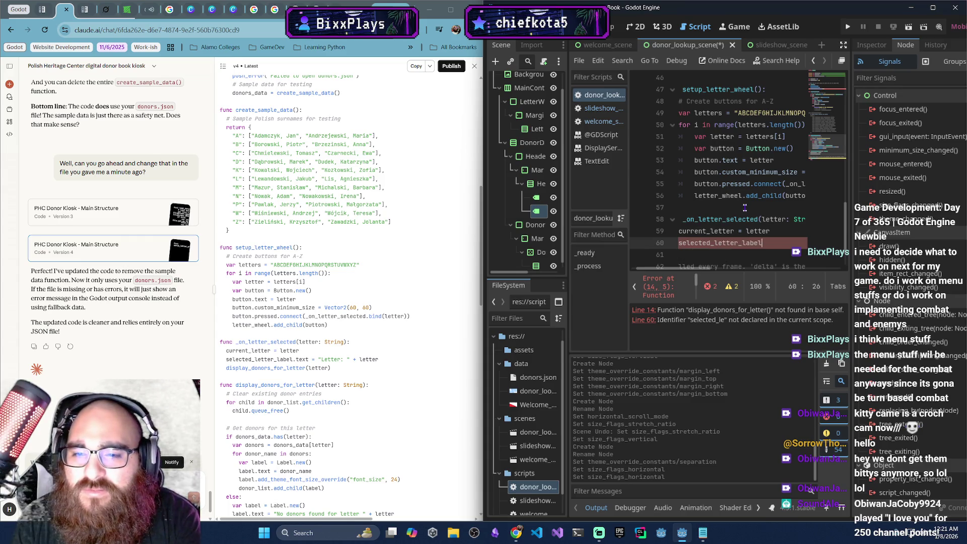
pyautogui.write('.text')
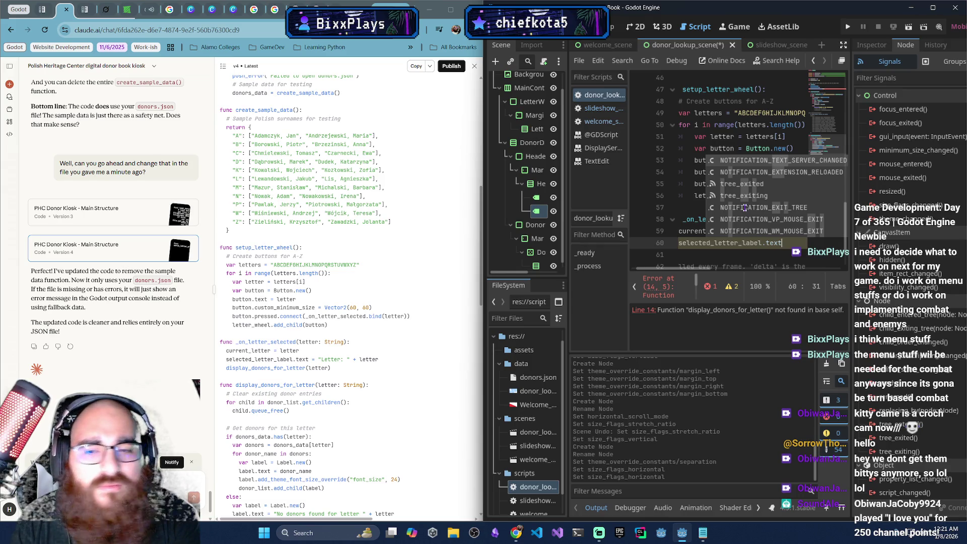
pyautogui.write(' = "Letter: " letter')
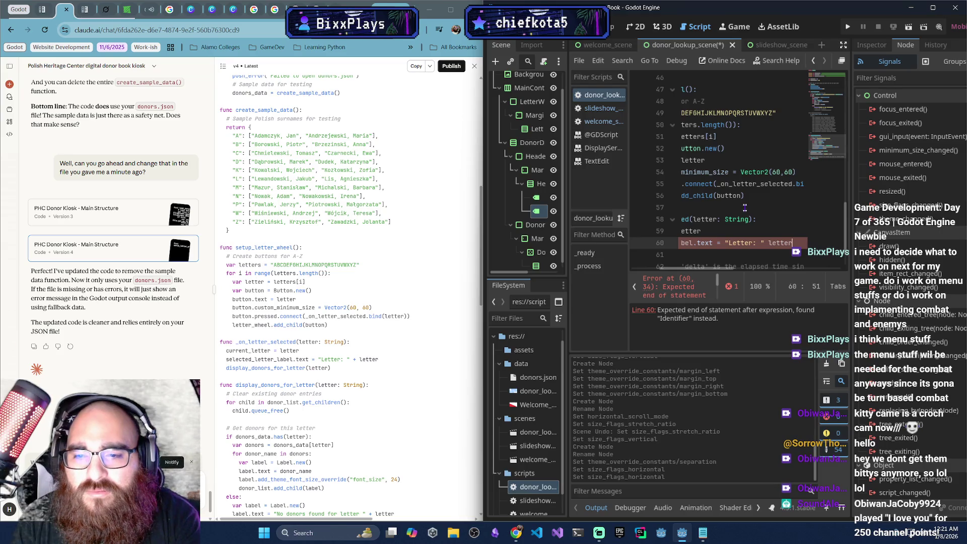
pyautogui.press('Return')
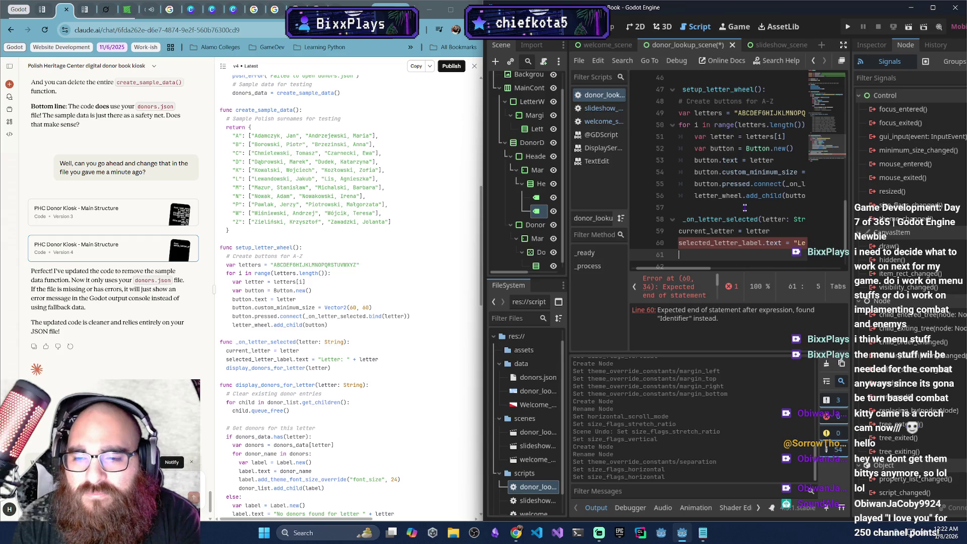
pyautogui.write('displ')
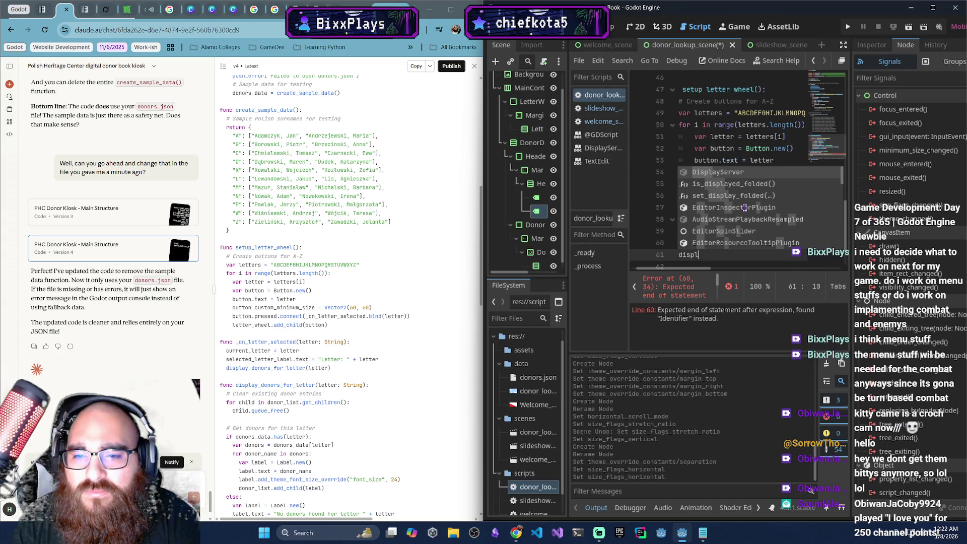
pyautogui.press('BackSpace')
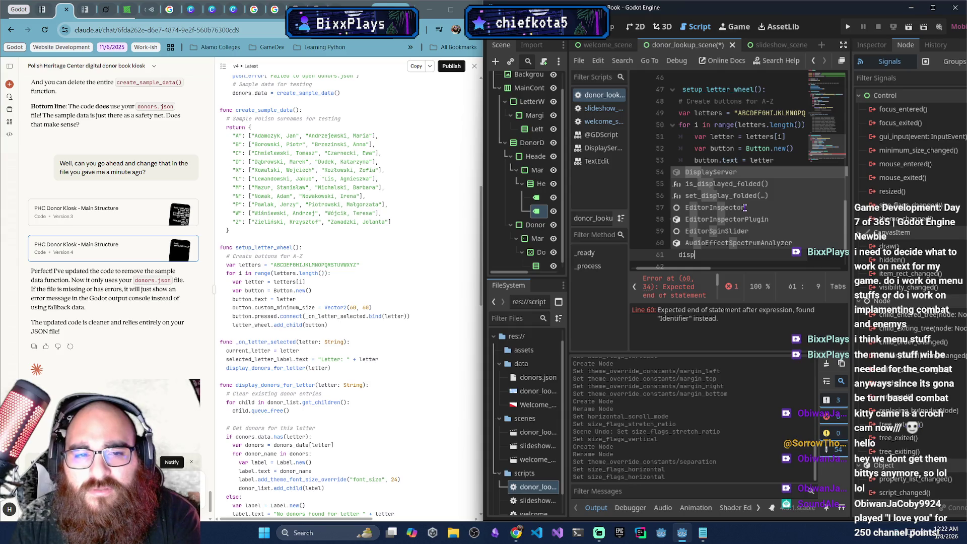
pyautogui.write('lay')
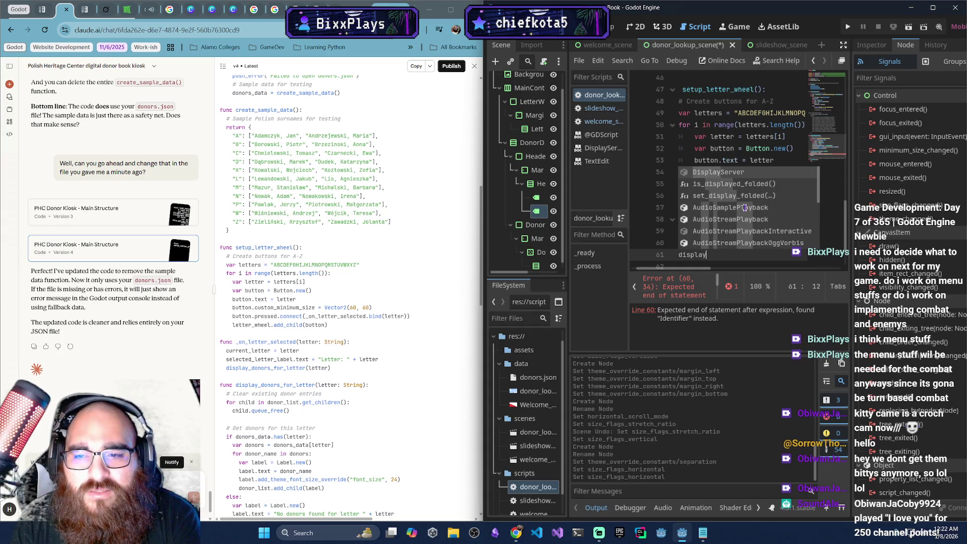
pyautogui.write('_donors')
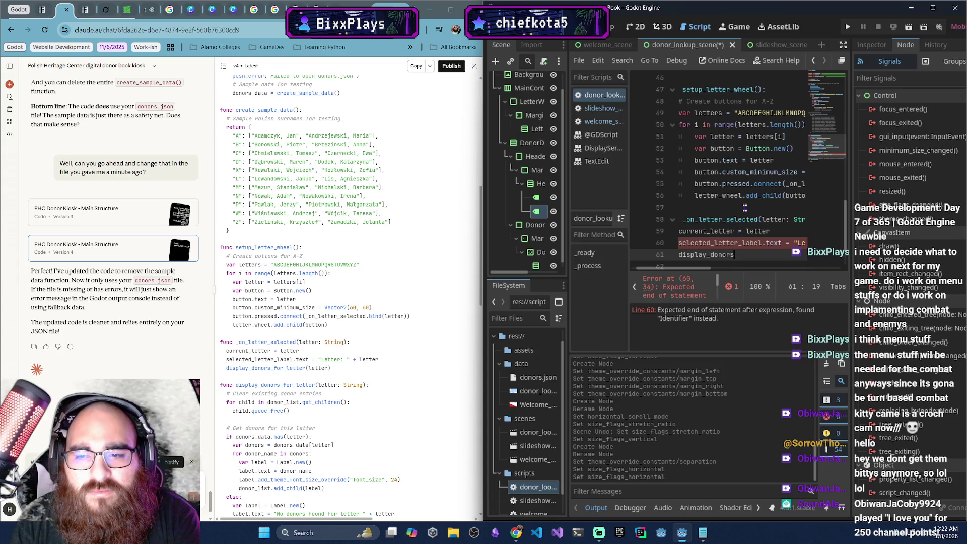
pyautogui.write('_for_lette')
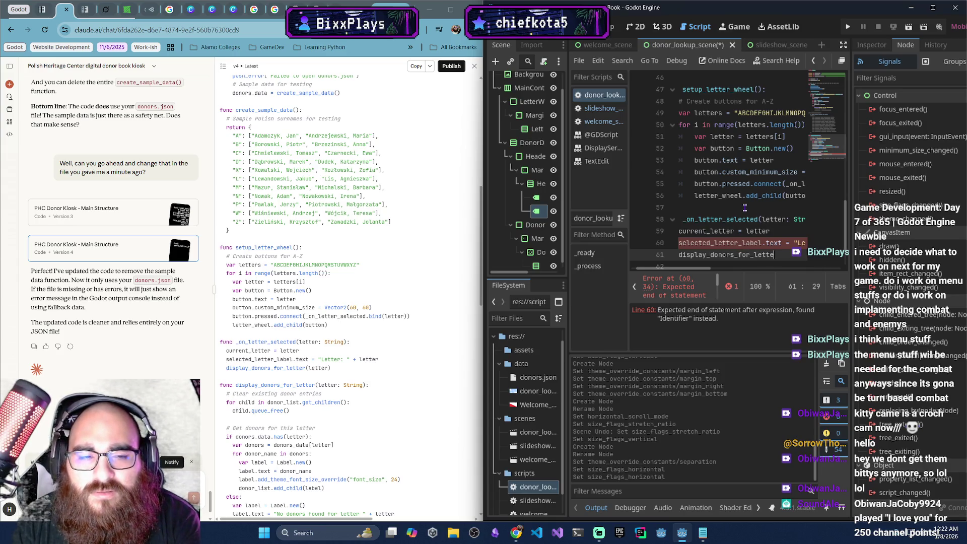
pyautogui.write('r(letter)')
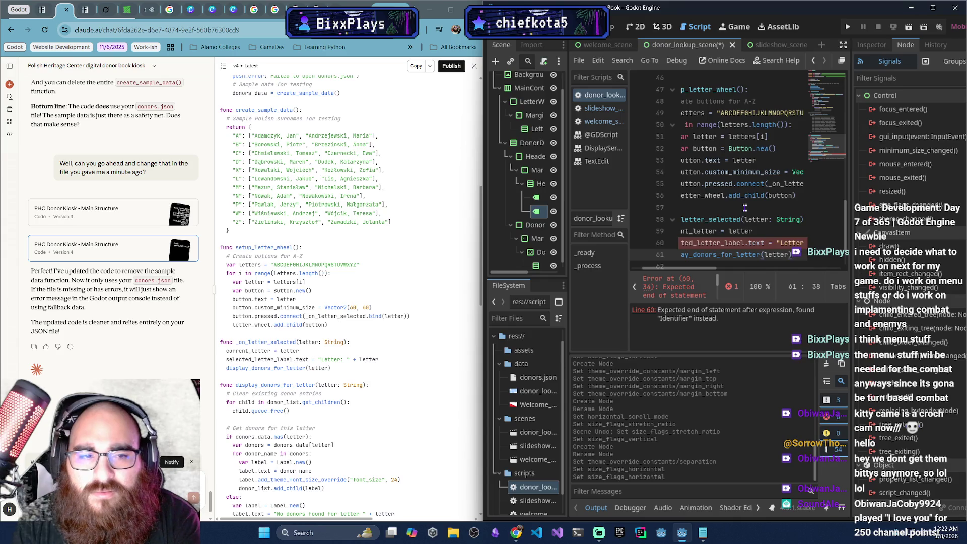
# Add blank lines after the new function, review its lines, and jump to the line 60 error
pyautogui.press('Return')
pyautogui.press('Return')
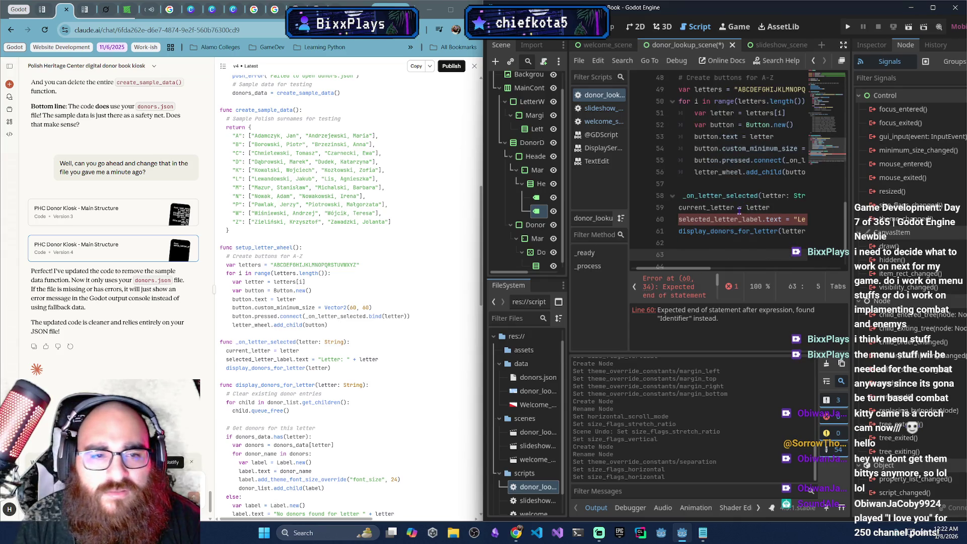
pyautogui.click(731, 219)
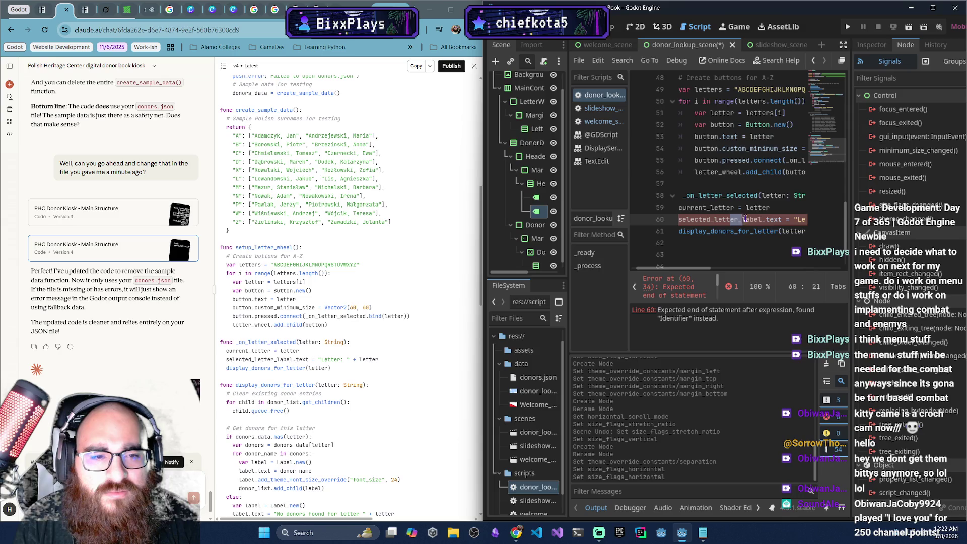
pyautogui.click(799, 226)
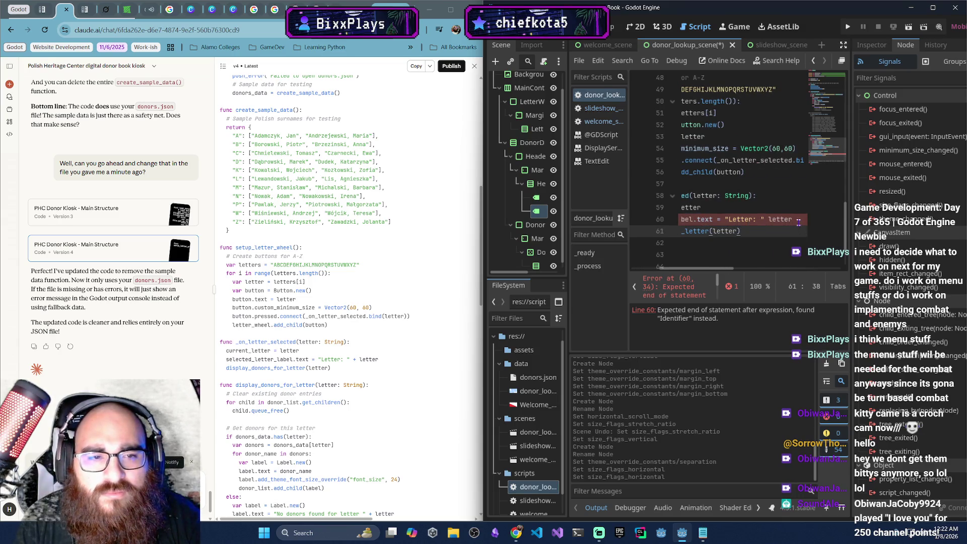
pyautogui.click(797, 218)
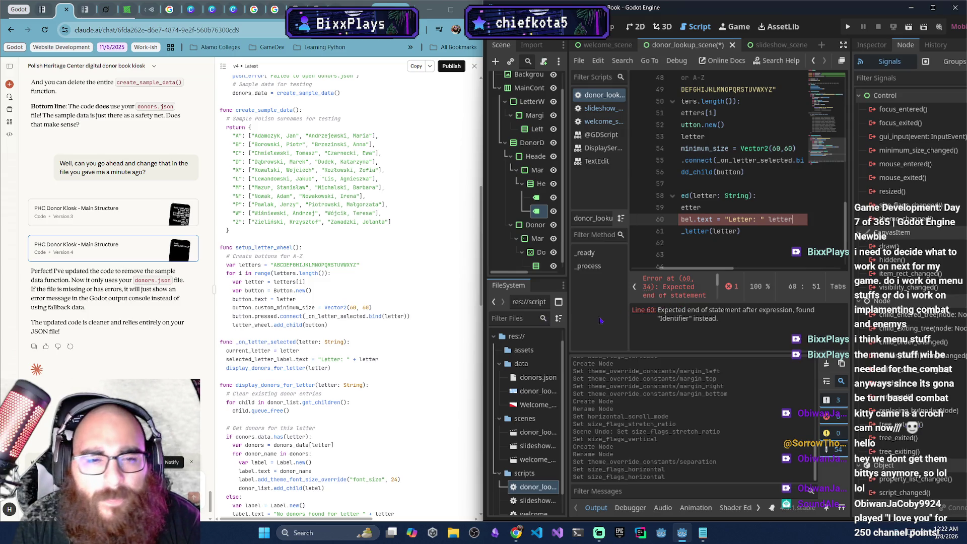
pyautogui.hscroll(-3, 691, 276)
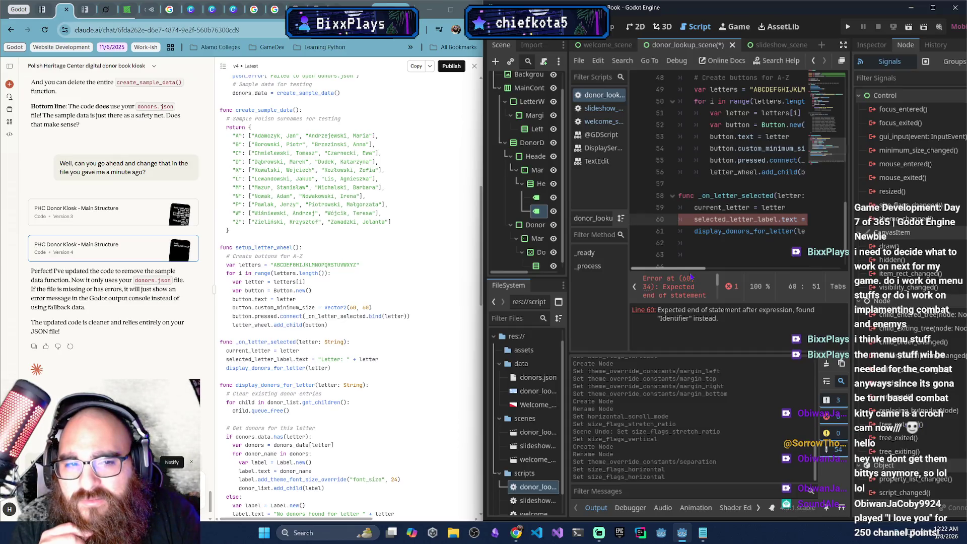
pyautogui.hscroll(1, 695, 276)
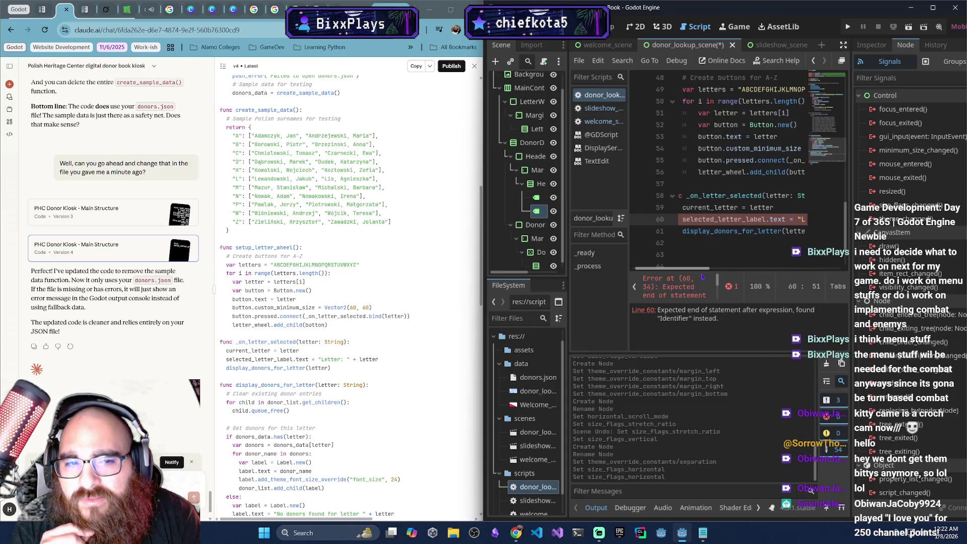
pyautogui.hscroll(1, 704, 277)
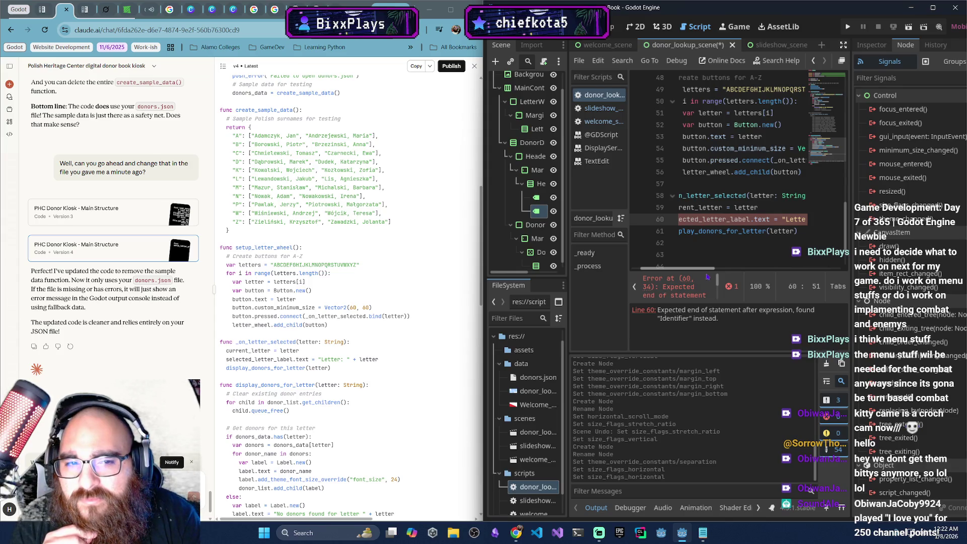
pyautogui.hscroll(-2, 703, 277)
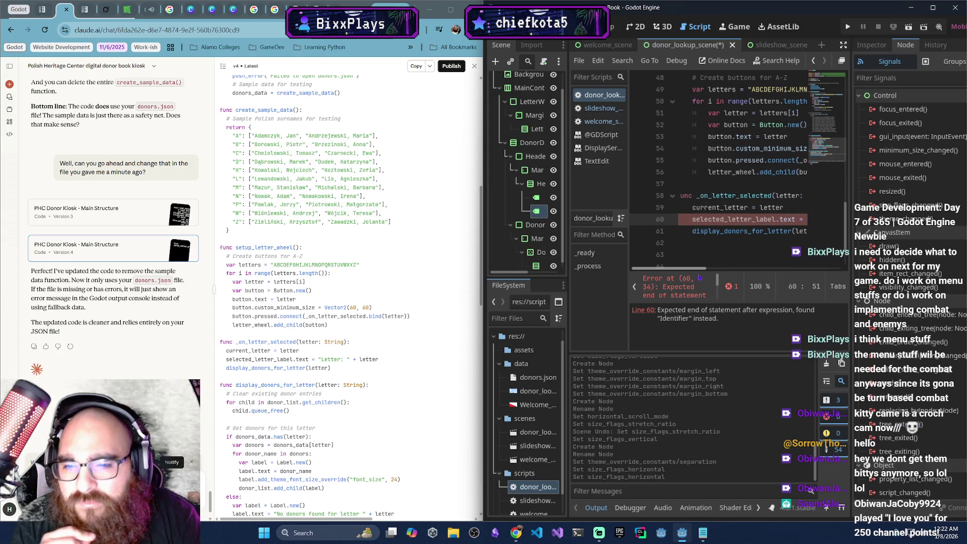
pyautogui.click(699, 278)
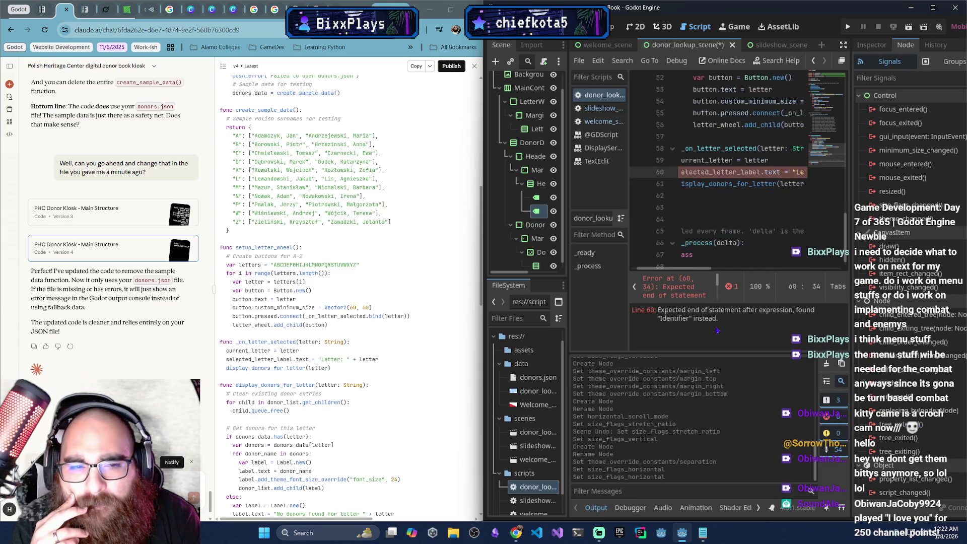
pyautogui.moveTo(708, 273)
pyautogui.mouseDown()
pyautogui.moveTo(729, 272)
pyautogui.moveTo(703, 268)
pyautogui.mouseUp()
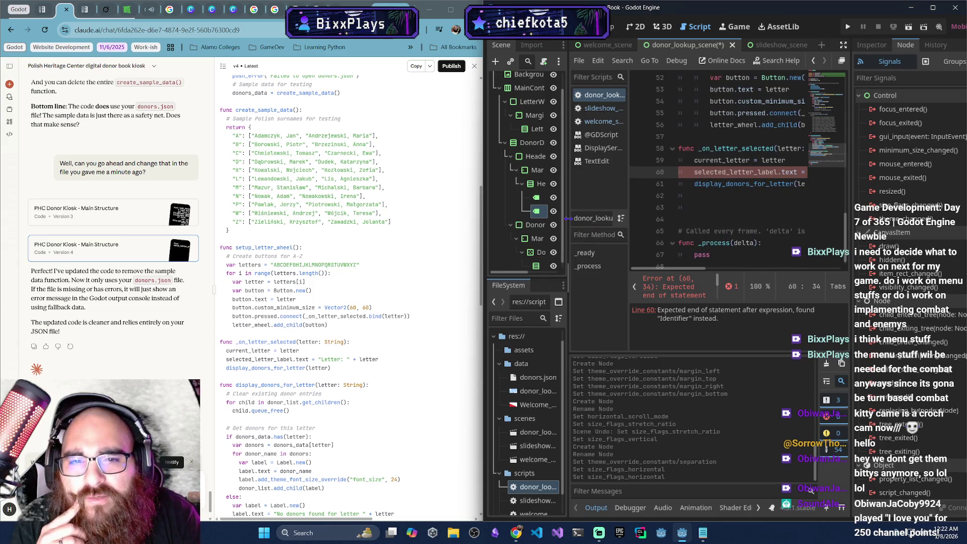
pyautogui.moveTo(568, 218); pyautogui.dragTo(598, 218)
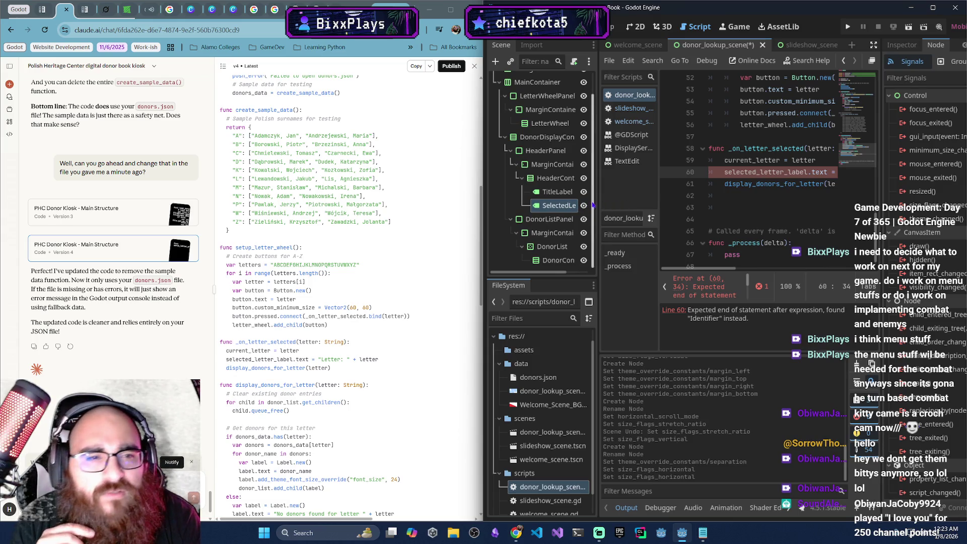
pyautogui.moveTo(482, 213); pyautogui.dragTo(389, 204)
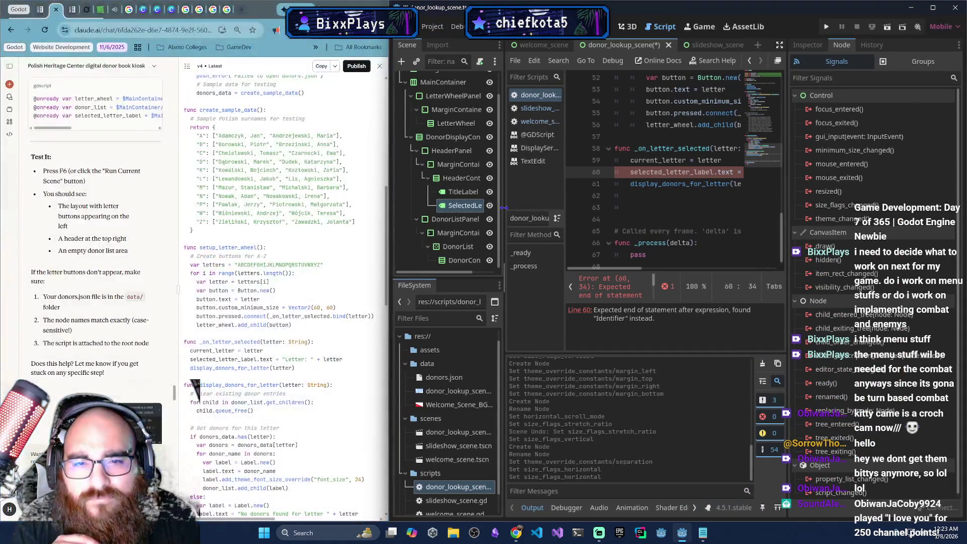
pyautogui.moveTo(502, 209); pyautogui.dragTo(547, 215)
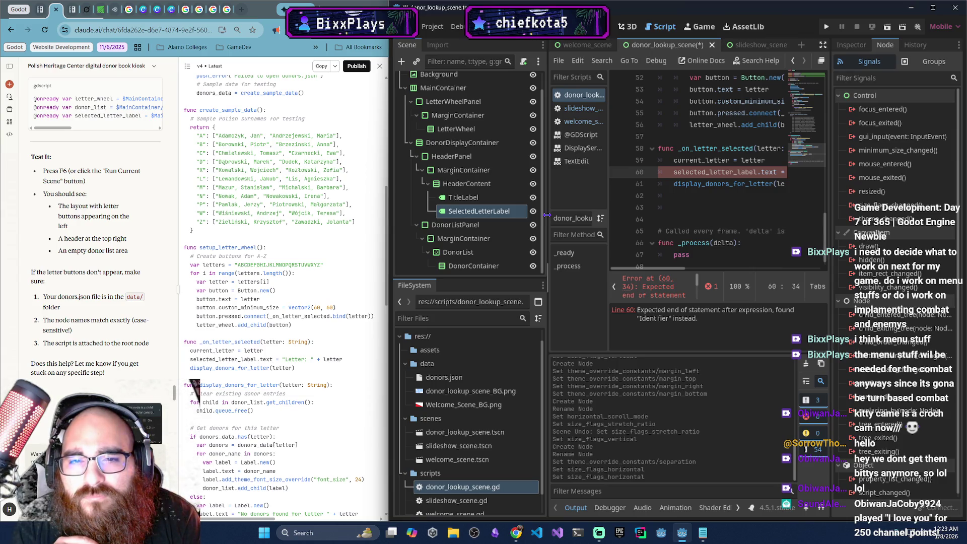
pyautogui.moveTo(547, 215)
pyautogui.mouseDown()
pyautogui.moveTo(385, 198)
pyautogui.moveTo(484, 208)
pyautogui.mouseUp()
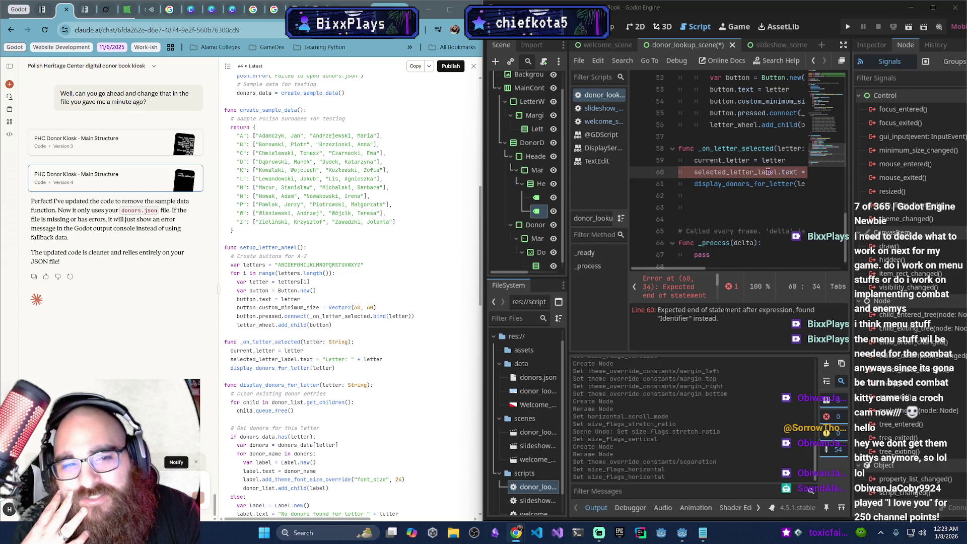
# Insert '+' between "Letter: " and letter on line 60 to fix the syntax error
pyautogui.click(762, 173)
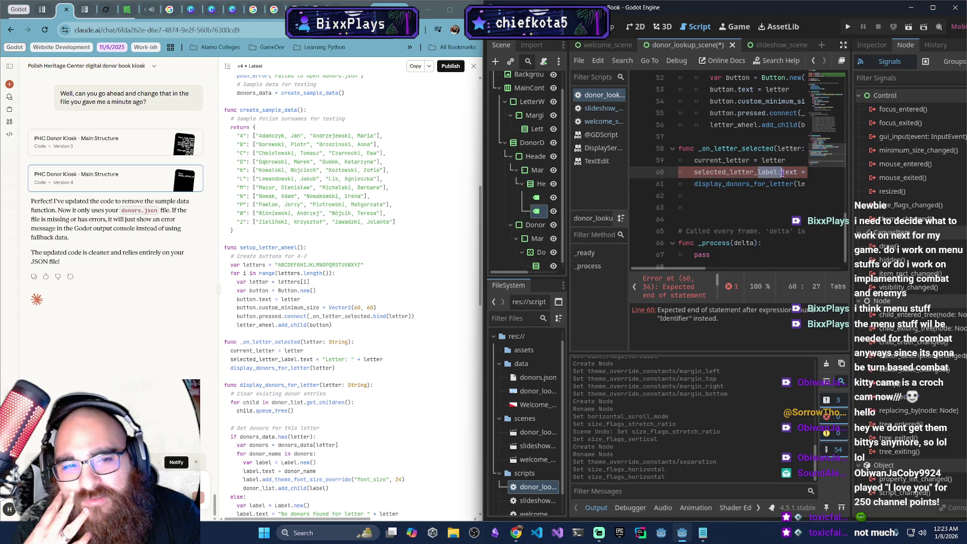
pyautogui.press('End')
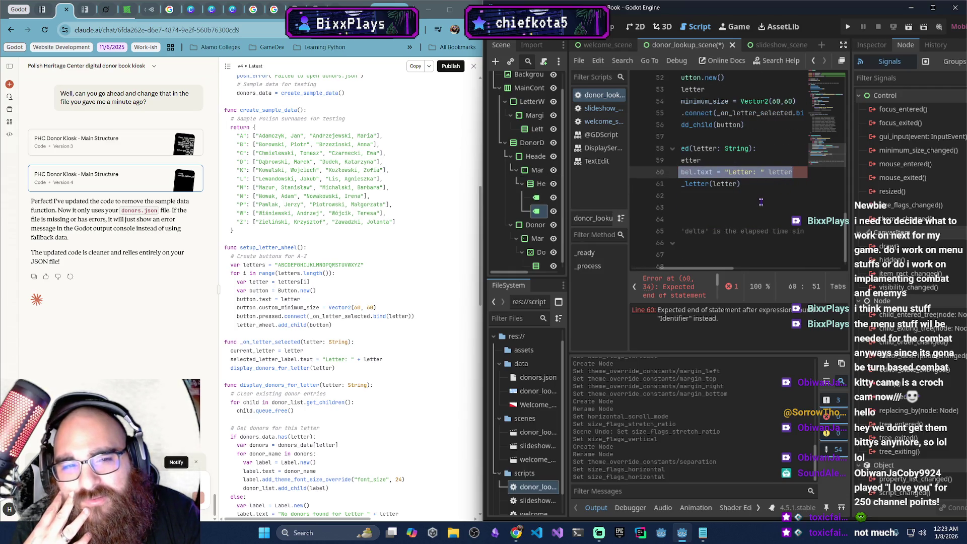
pyautogui.click(763, 173)
pyautogui.write('+')
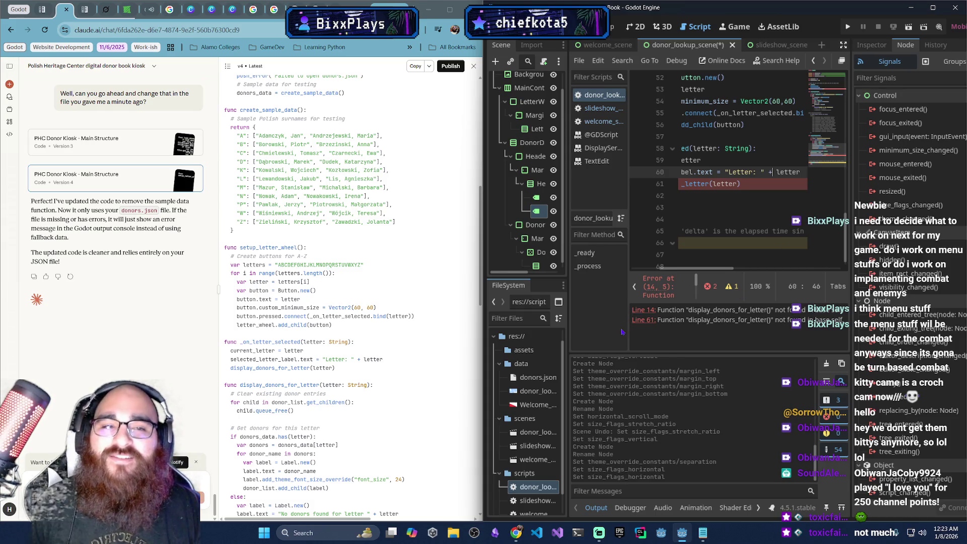
pyautogui.click(678, 270)
# Declare func display_donors_for_letter(letter: String): below the letter handler
pyautogui.click(729, 197)
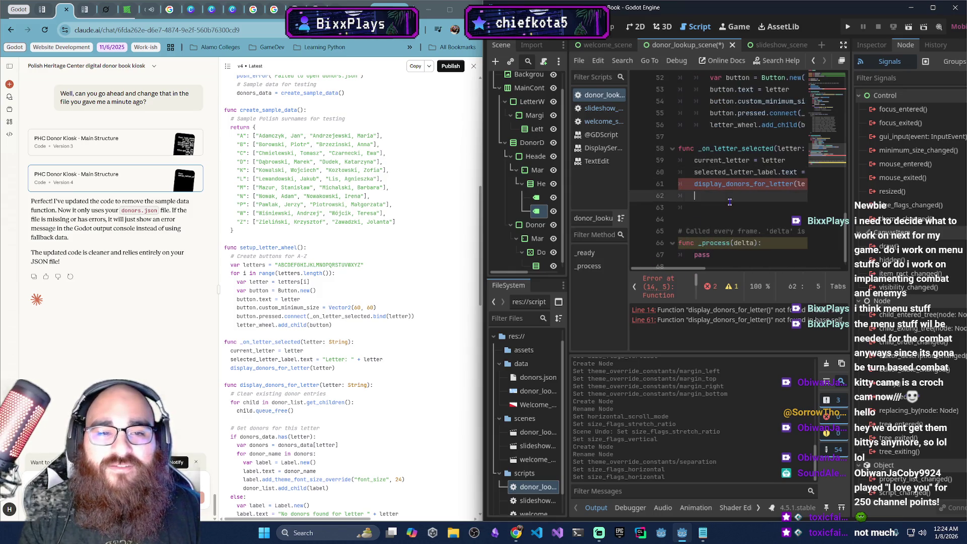
pyautogui.click(729, 205)
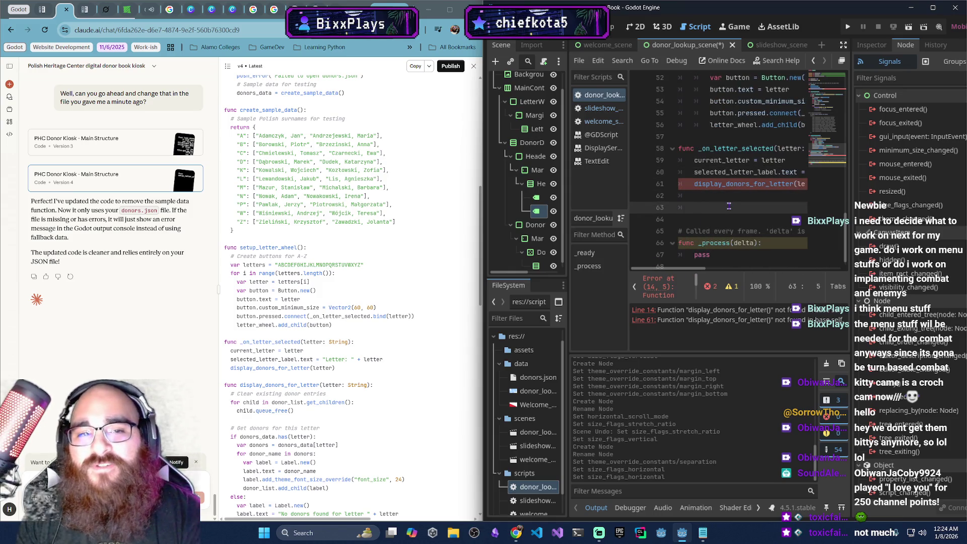
pyautogui.press('BackSpace')
pyautogui.write('fu')
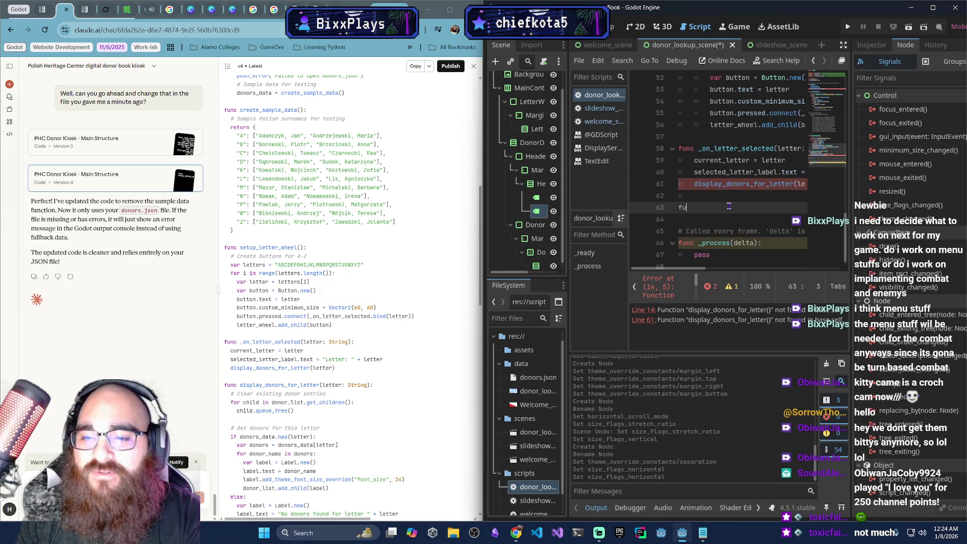
pyautogui.write('nc _on')
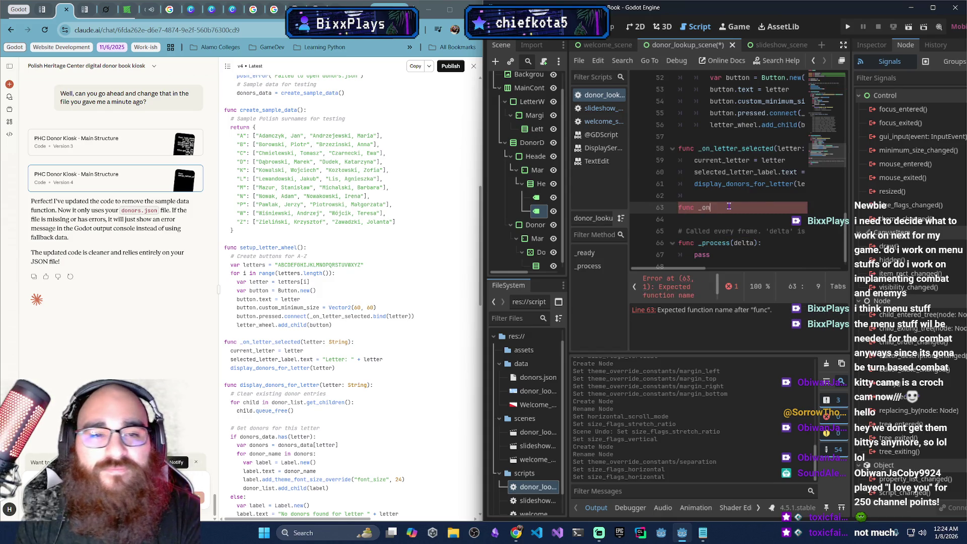
pyautogui.press('BackSpace')
pyautogui.press('BackSpace')
pyautogui.press('BackSpace')
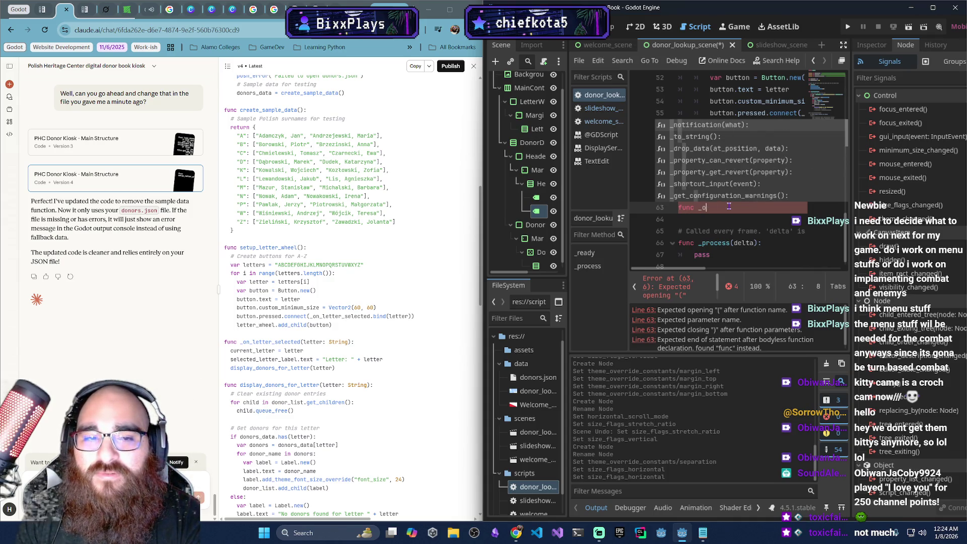
pyautogui.write('di')
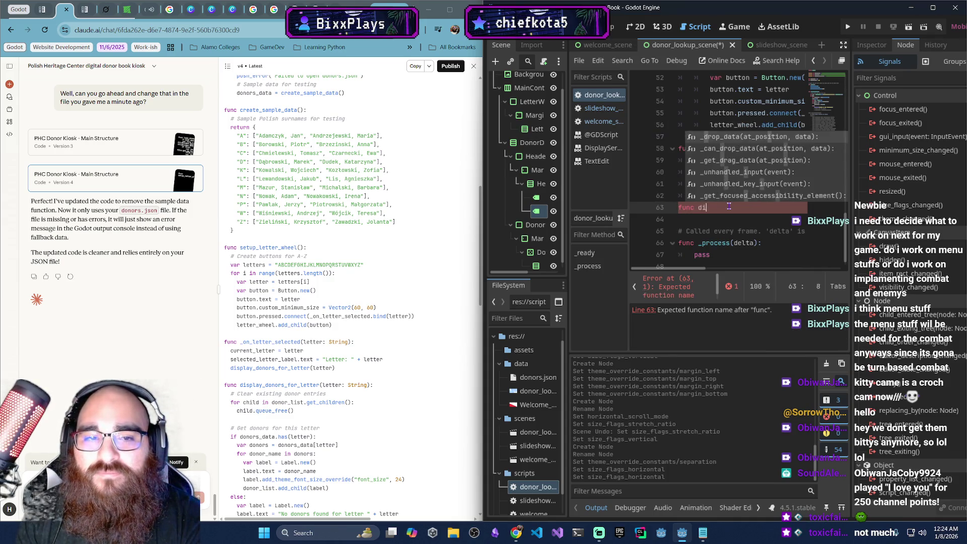
pyautogui.write('splay_donor')
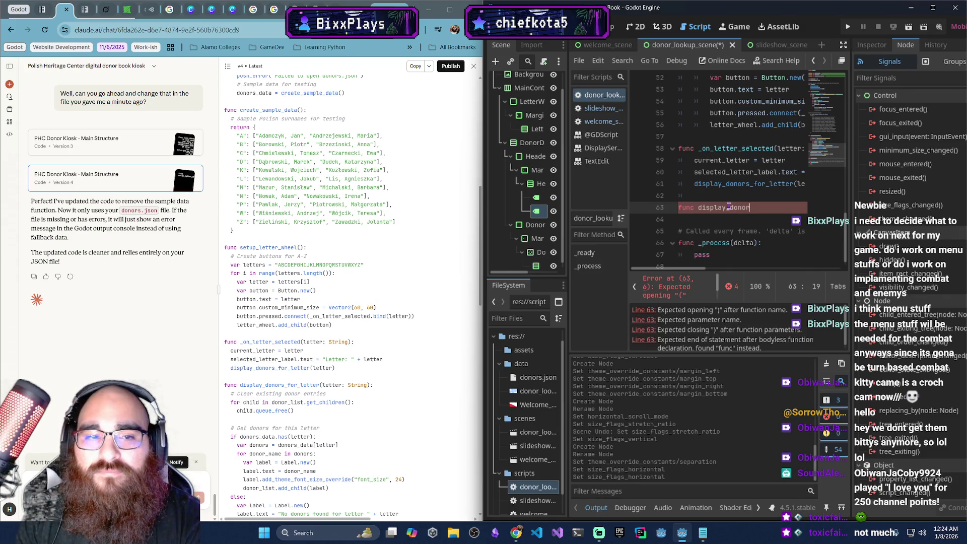
pyautogui.write('s_for_')
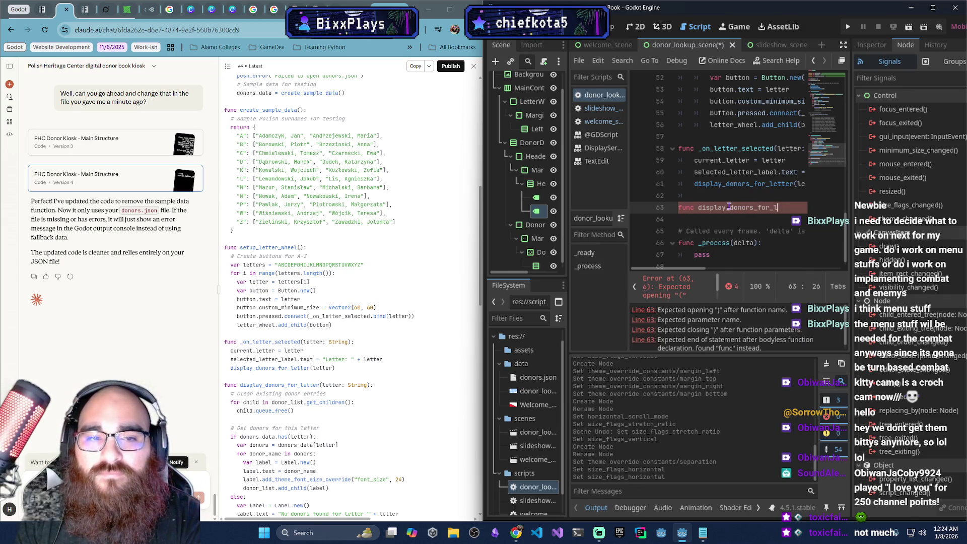
pyautogui.write('letter(')
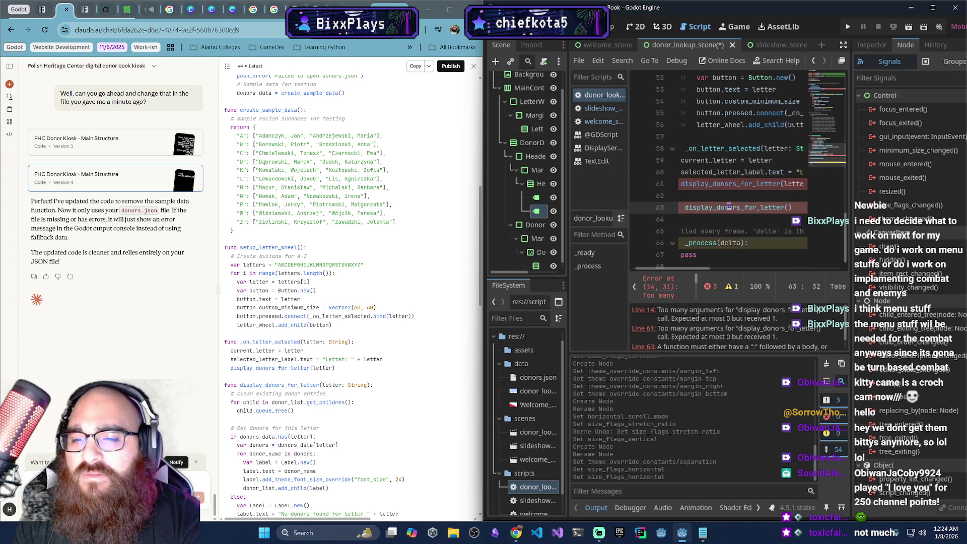
pyautogui.write('letter: s')
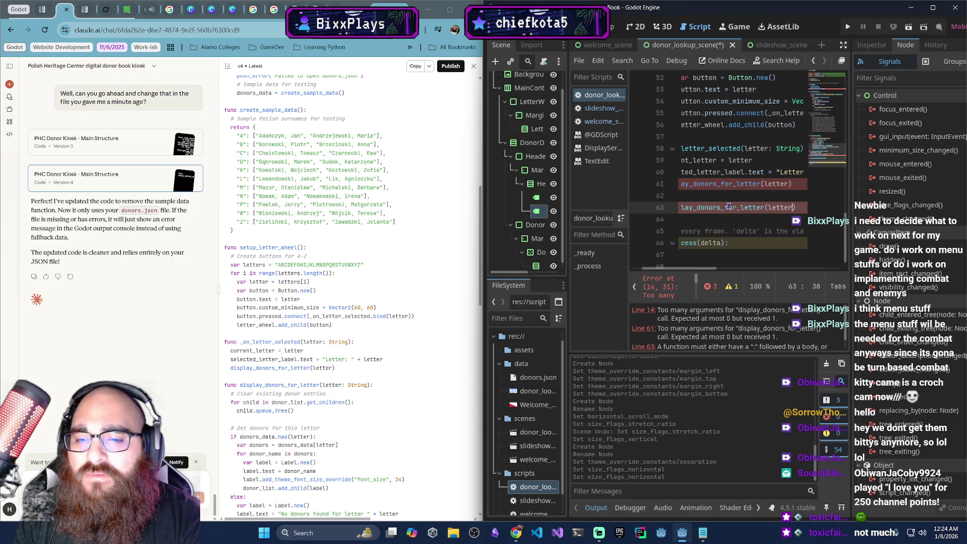
pyautogui.write('tring)')
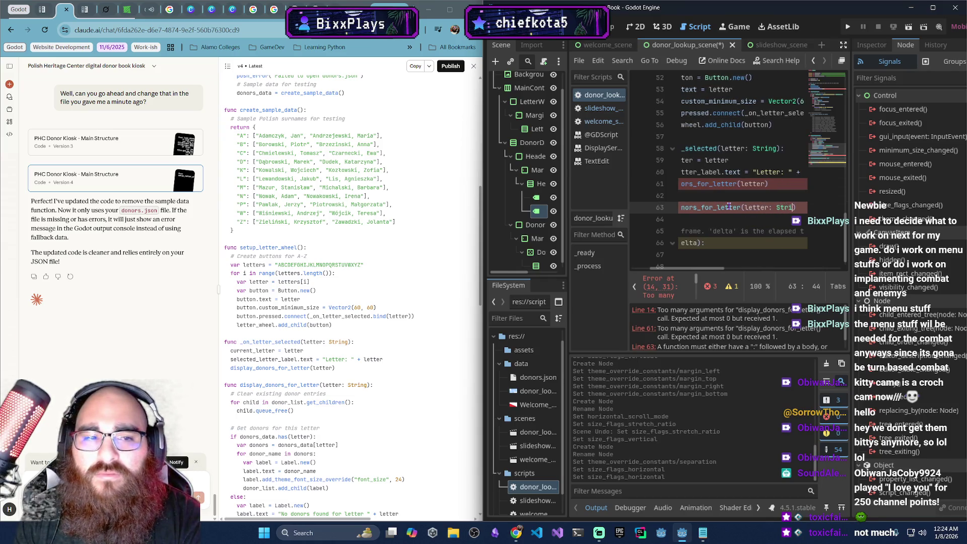
pyautogui.write(':')
pyautogui.press('Return')
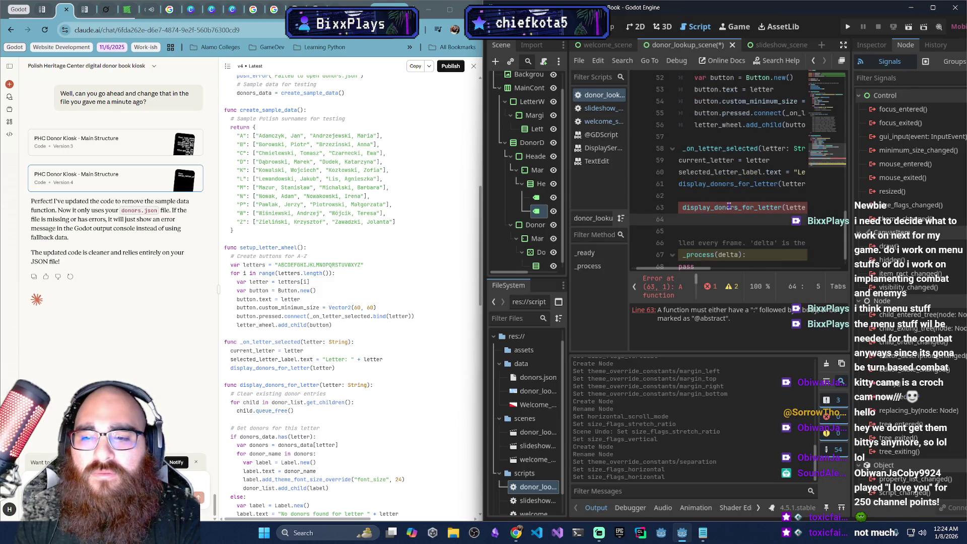
# Add a 'Clear existing donor entries' loop calling child.queue_free() on donor_list children, then view queue_free's docs
pyautogui.write('Clear')
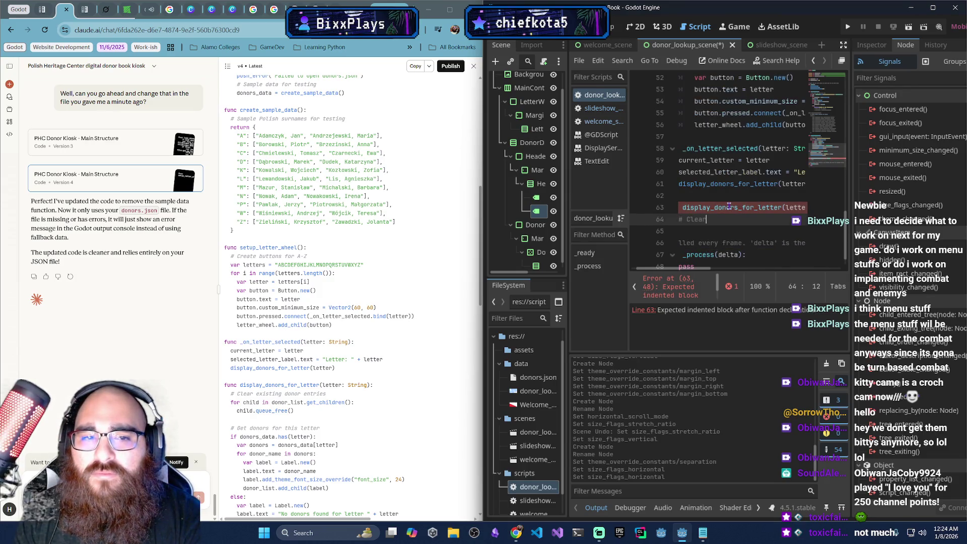
pyautogui.write(' existi')
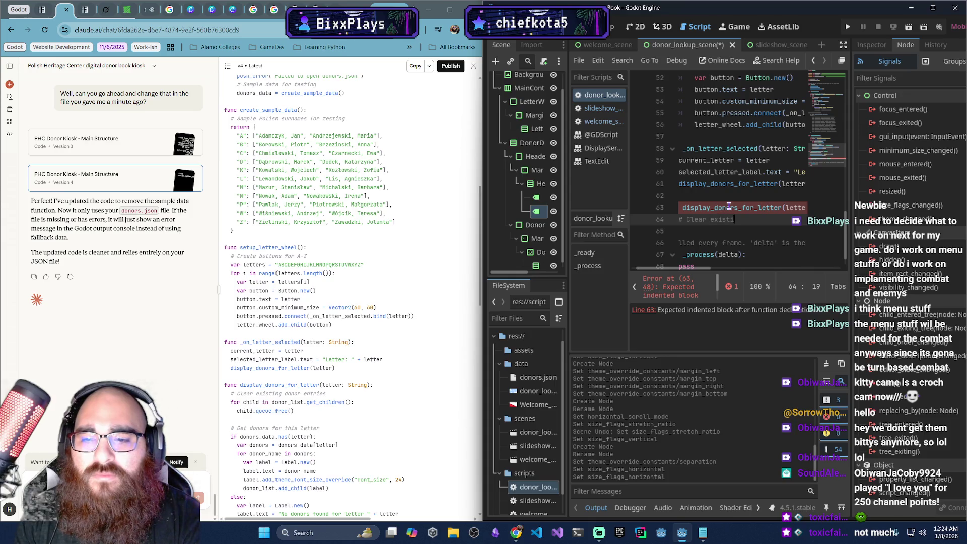
pyautogui.write('ng donor entries')
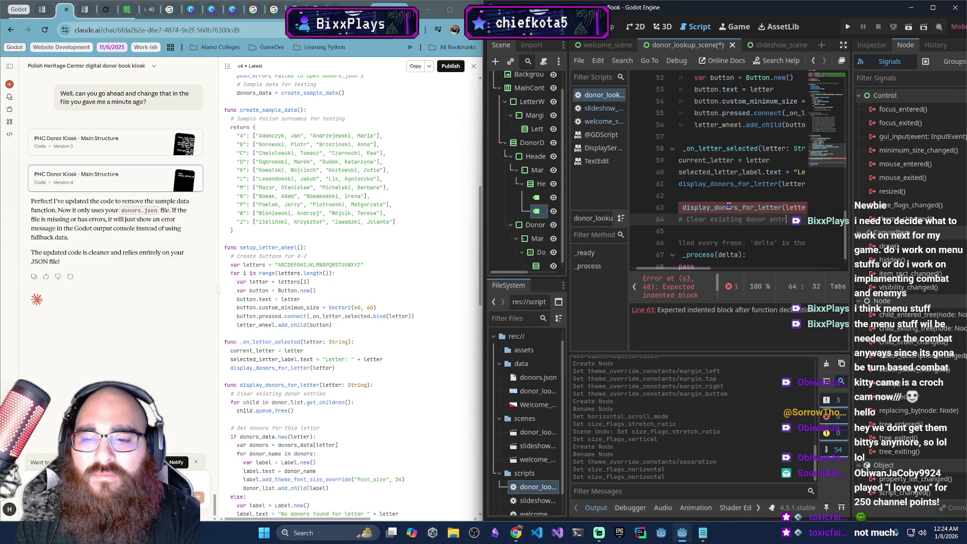
pyautogui.press('Return')
pyautogui.write('for child in ')
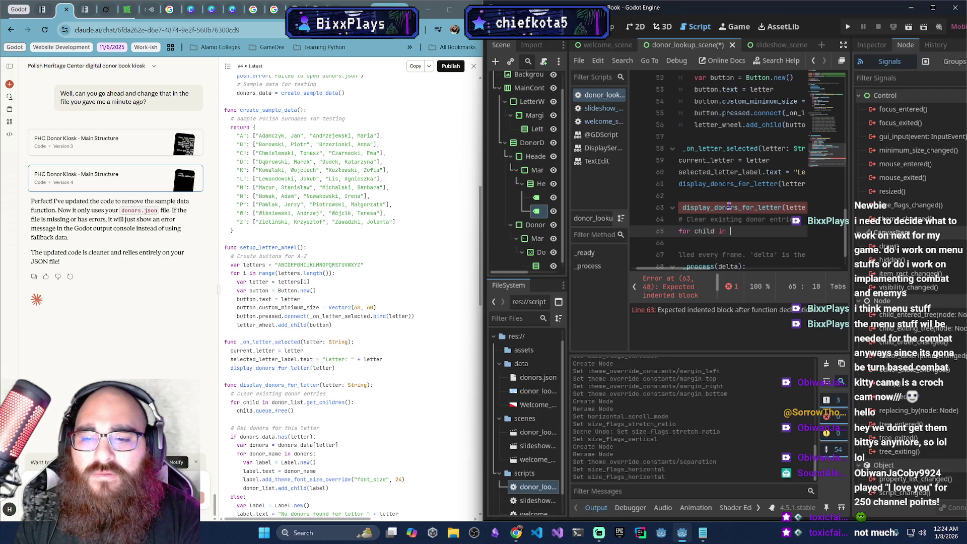
pyautogui.write('donor_list.get')
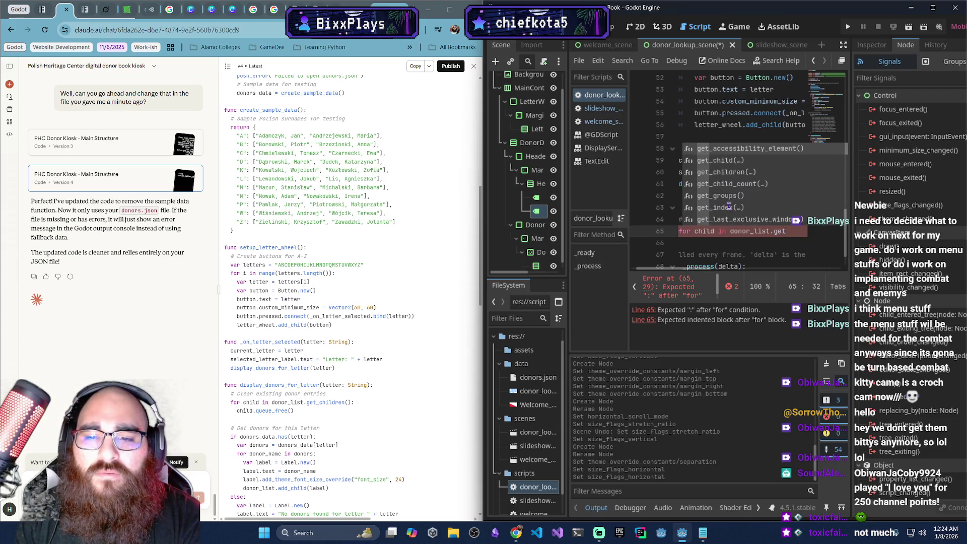
pyautogui.write('_chi')
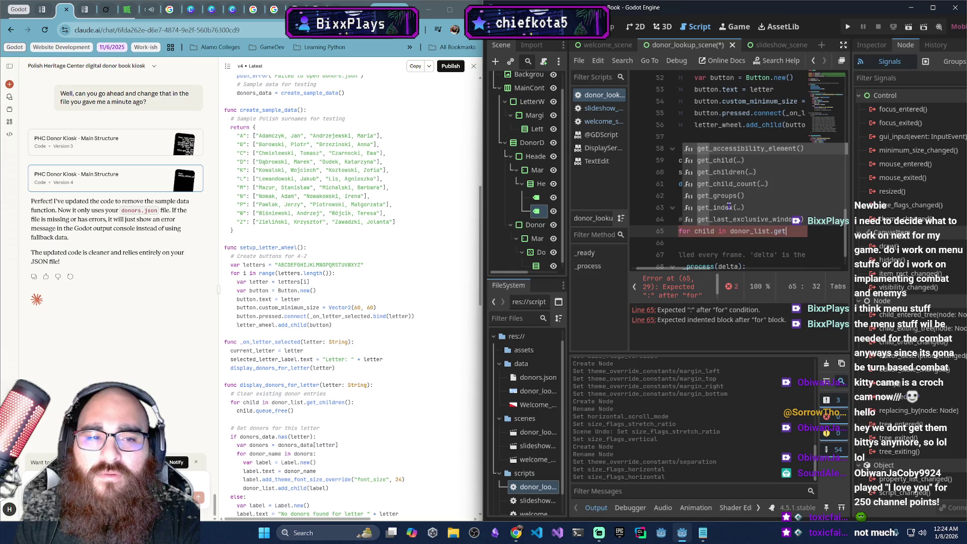
pyautogui.write('ld')
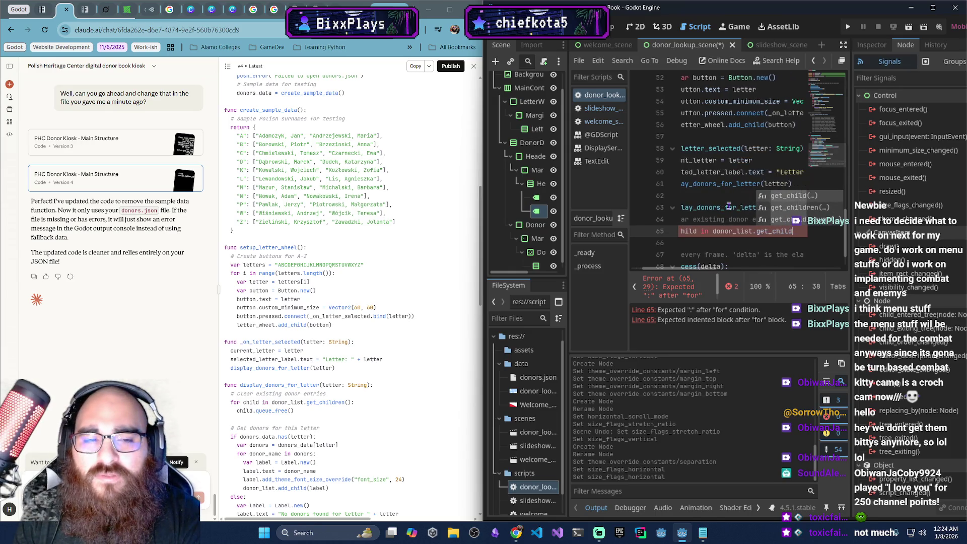
pyautogui.write('ren():')
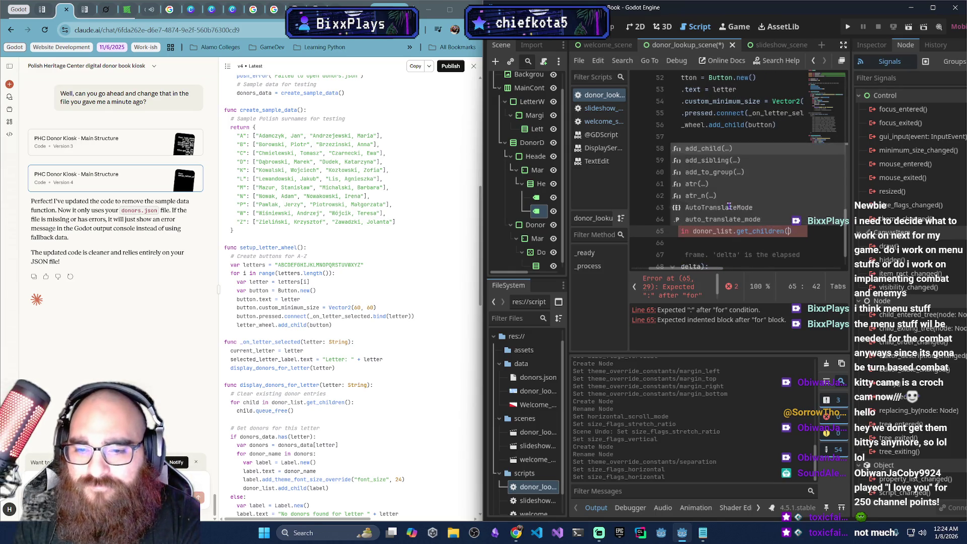
pyautogui.press('Return')
pyautogui.write('chil')
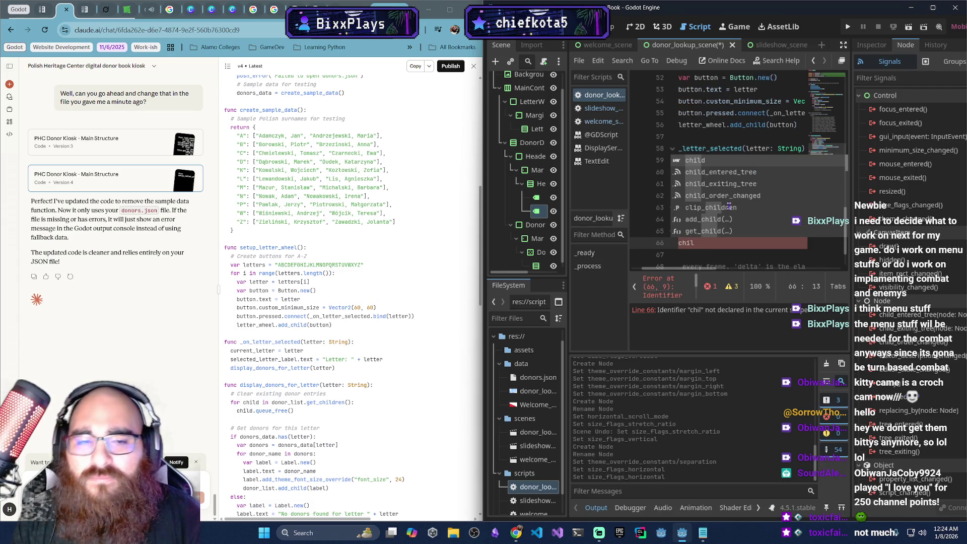
pyautogui.write('d.qu')
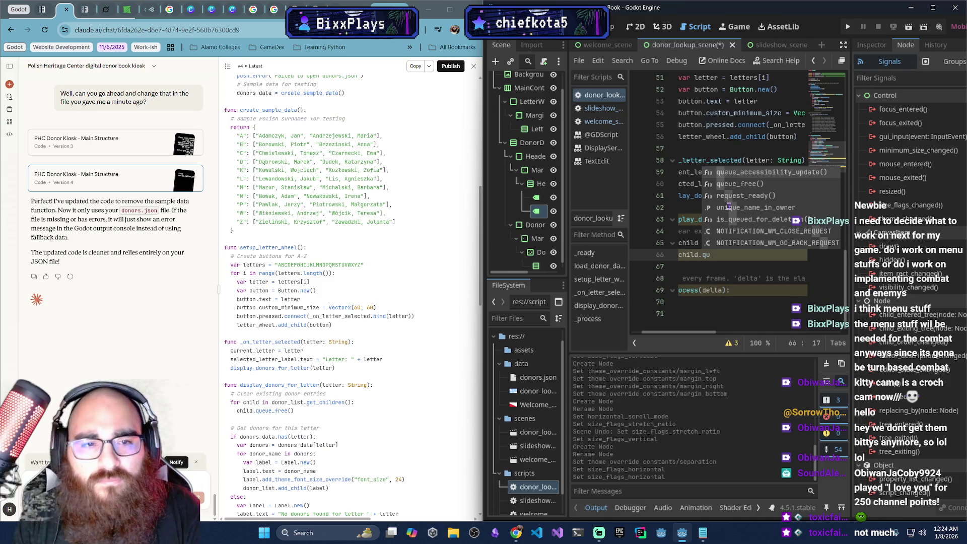
pyautogui.press('Down')
pyautogui.press('Return')
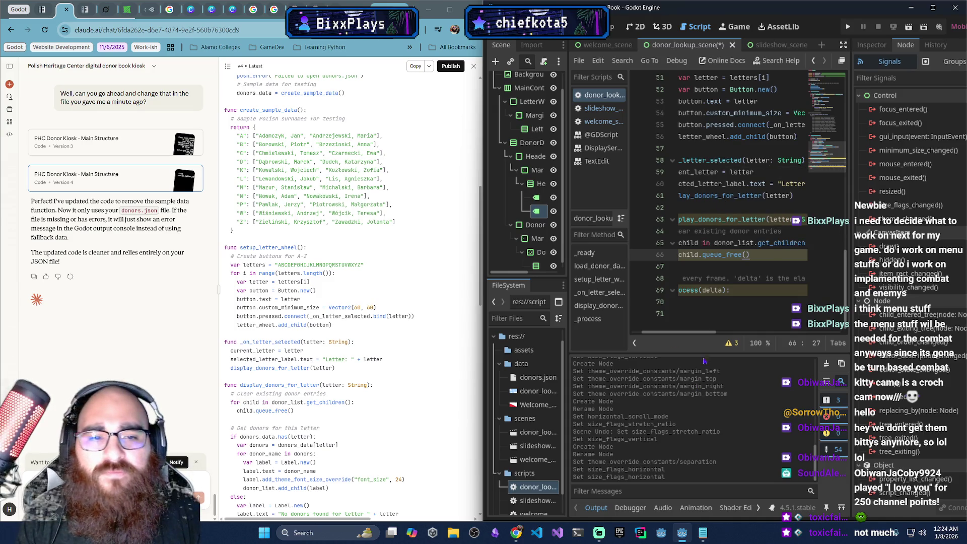
pyautogui.moveTo(696, 338); pyautogui.dragTo(686, 337)
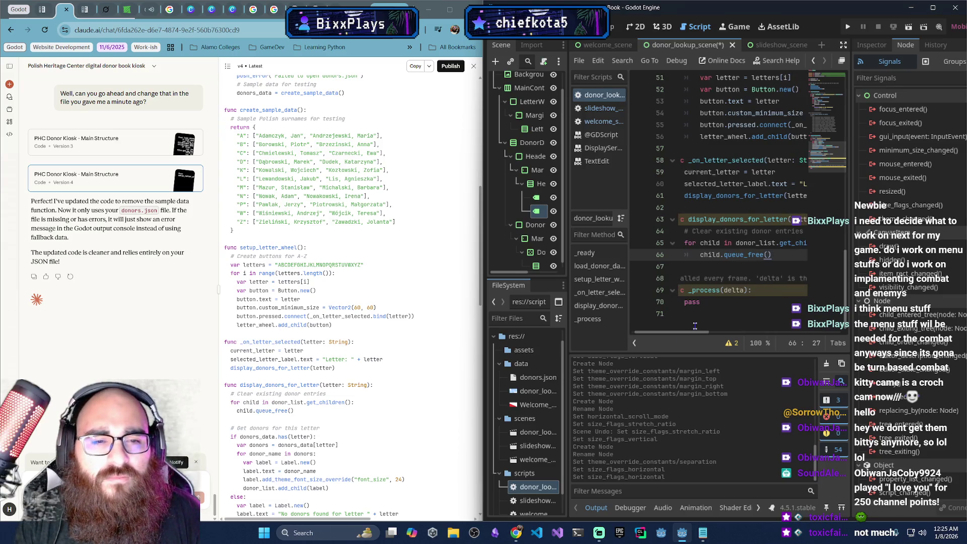
pyautogui.keyDown('ctrl'); pyautogui.click(749, 257); pyautogui.keyUp('ctrl')
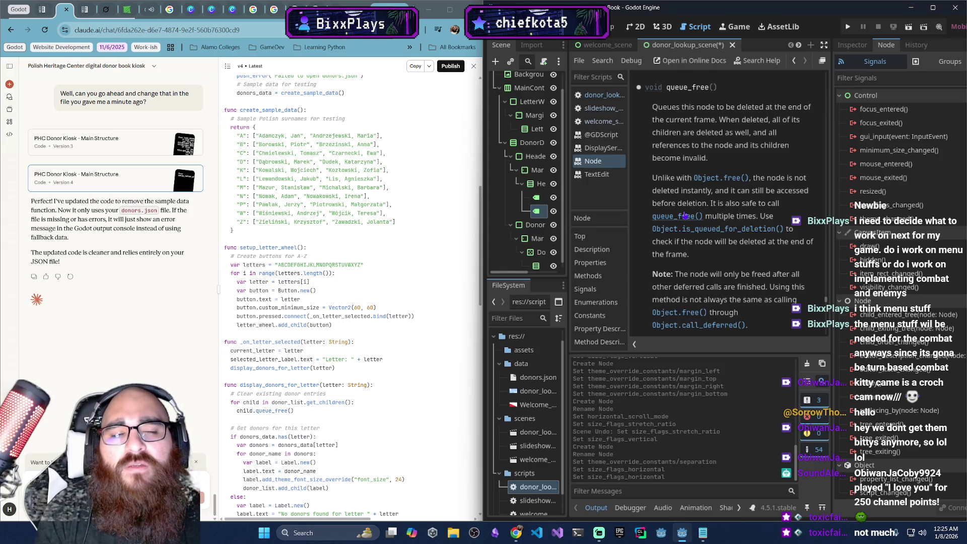
# Return from the queue_free help page to donor_lookup_scene.gd and place the caret on line 67
pyautogui.click(606, 45)
pyautogui.click(684, 45)
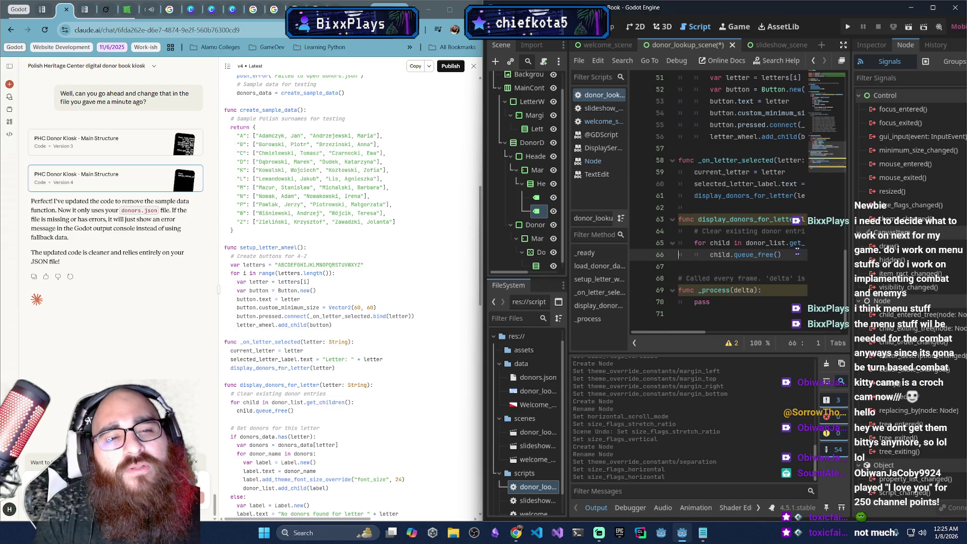
pyautogui.click(794, 256)
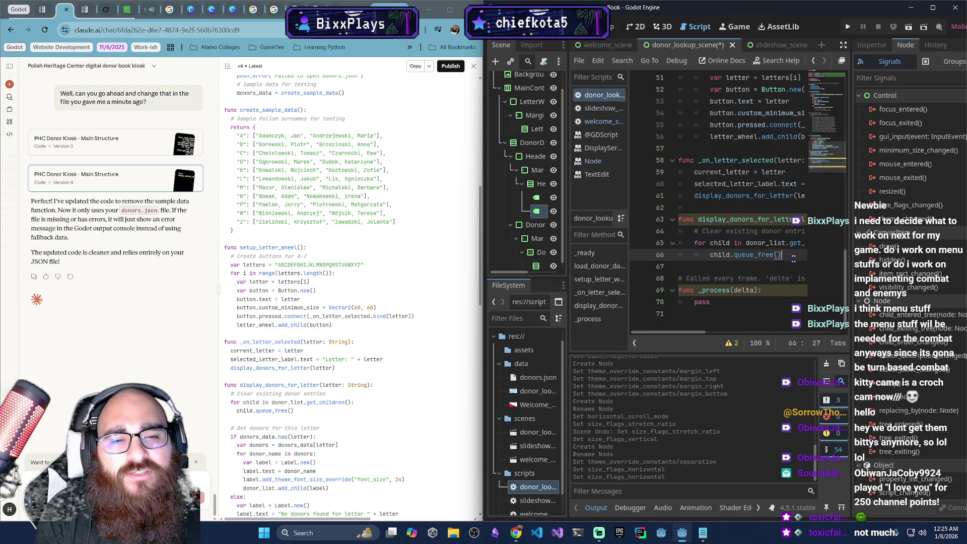
pyautogui.moveTo(725, 290)
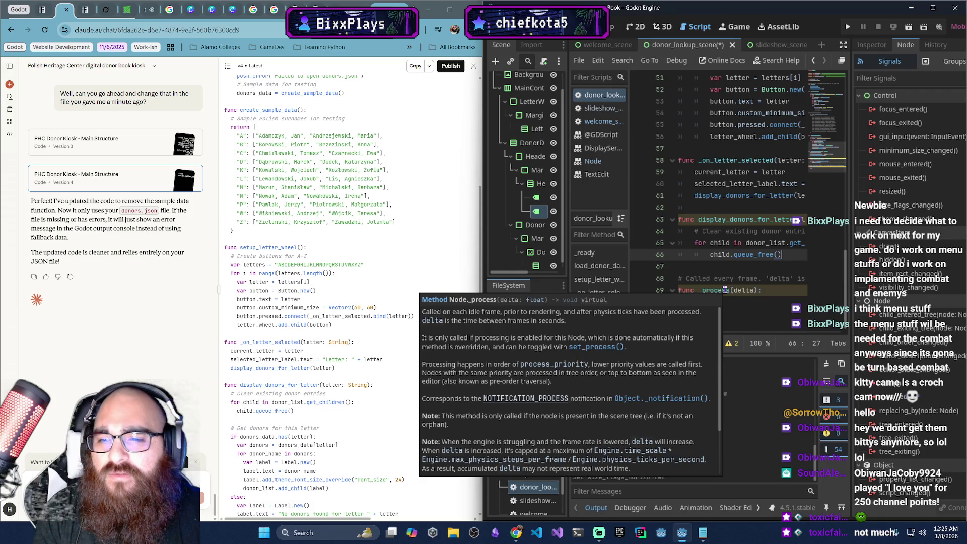
pyautogui.scroll(-3, 345, 431)
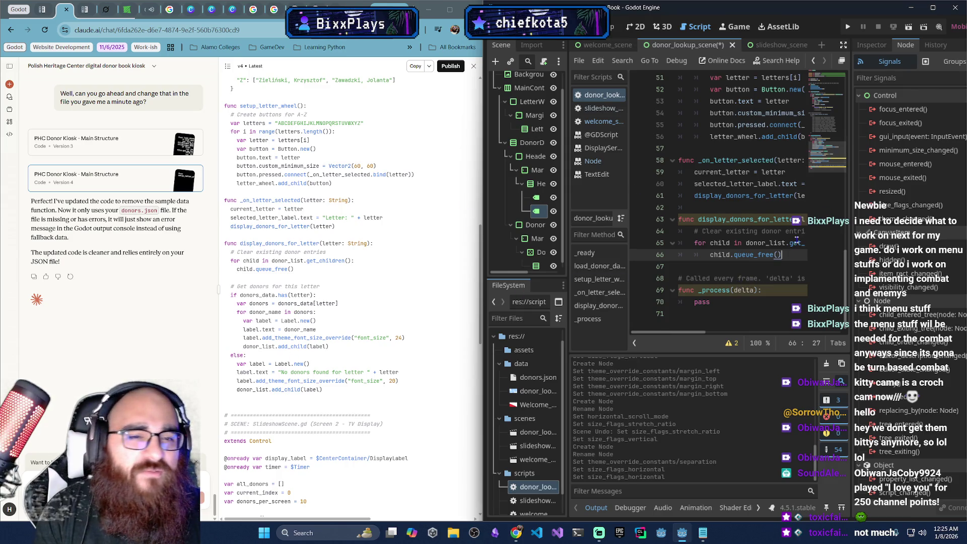
pyautogui.click(776, 267)
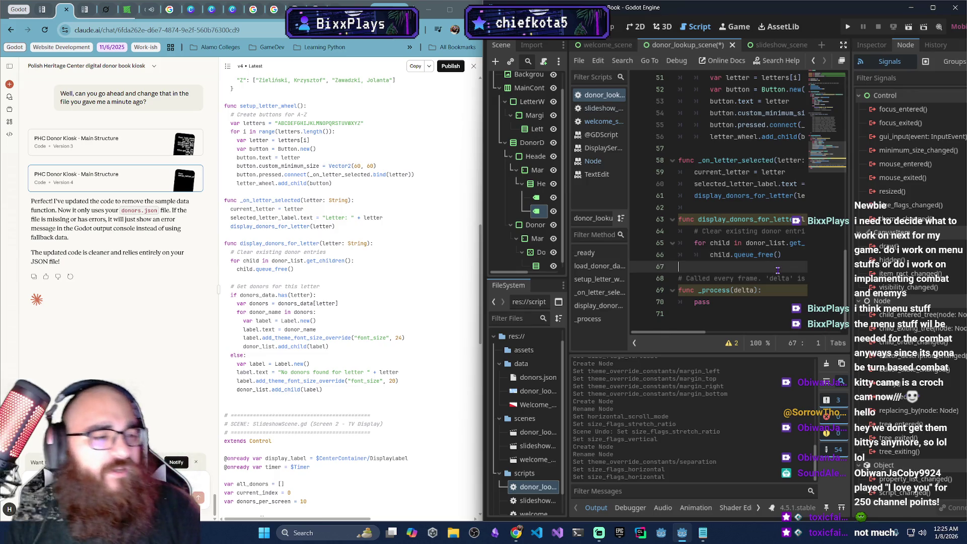
# Space out lines below the queue_free loop and start an indented '# Get donors for this letter' comment
pyautogui.press('Return')
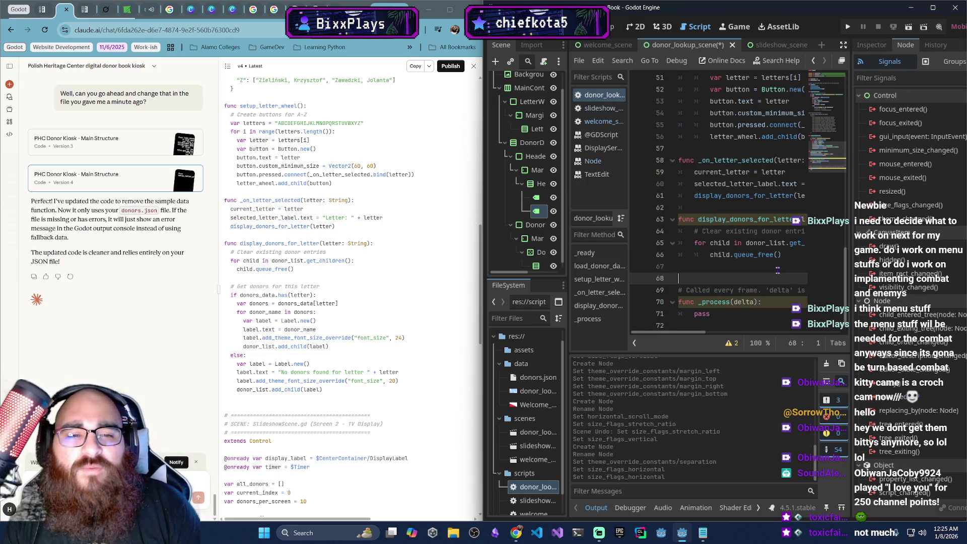
pyautogui.press('BackSpace')
pyautogui.press('BackSpace')
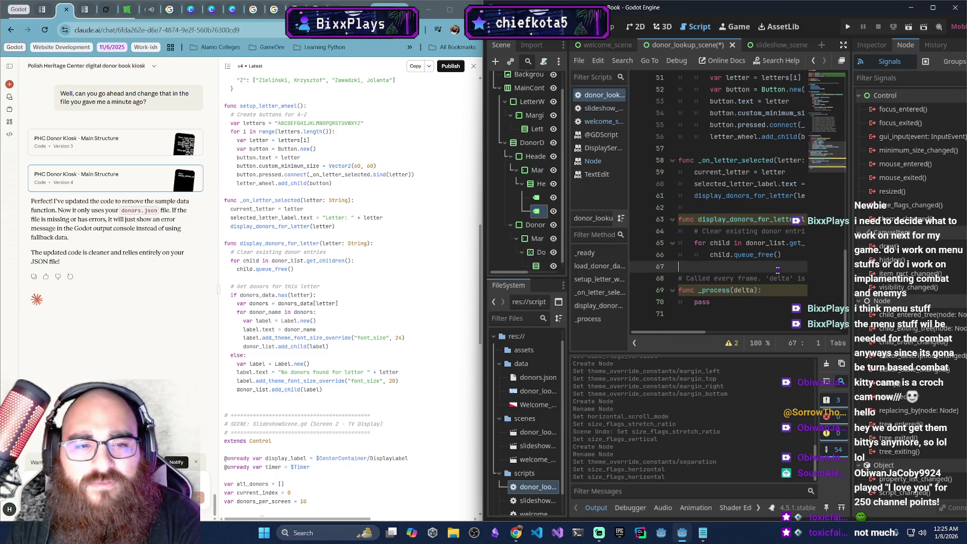
pyautogui.press('Return')
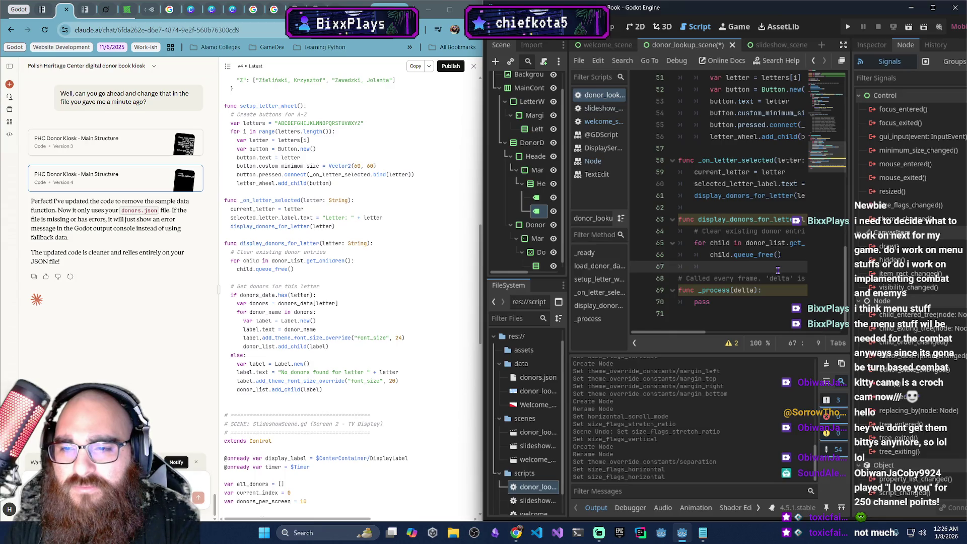
pyautogui.press('BackSpace')
pyautogui.press('Return')
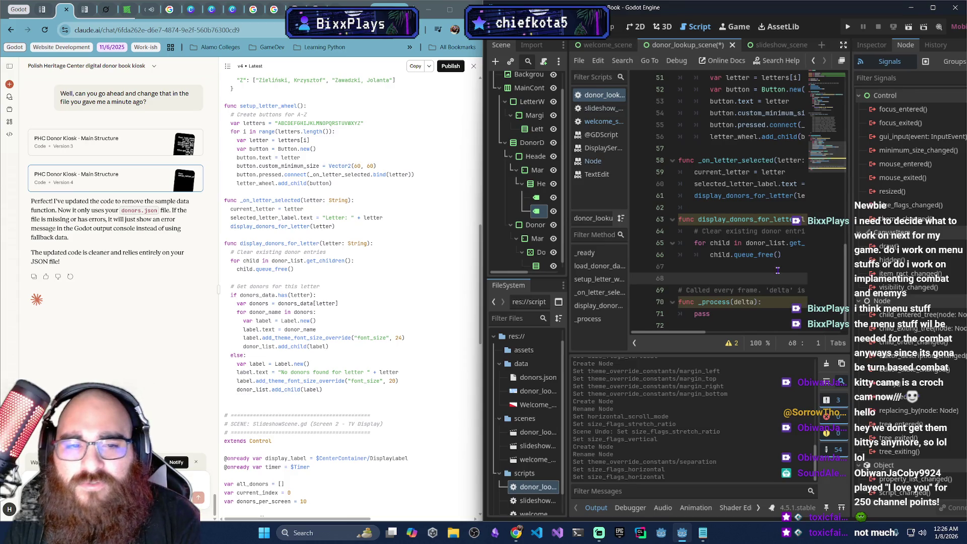
pyautogui.press('Return')
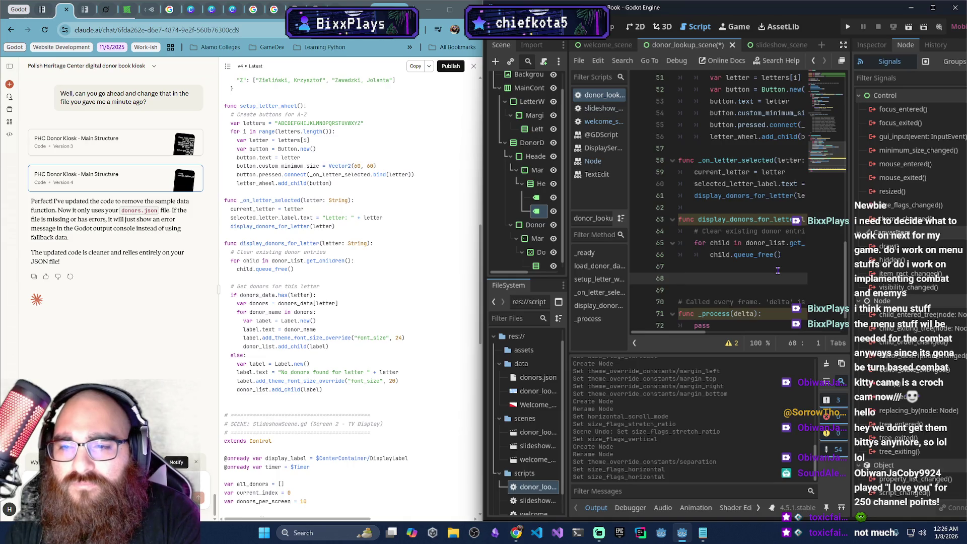
pyautogui.press('Tab')
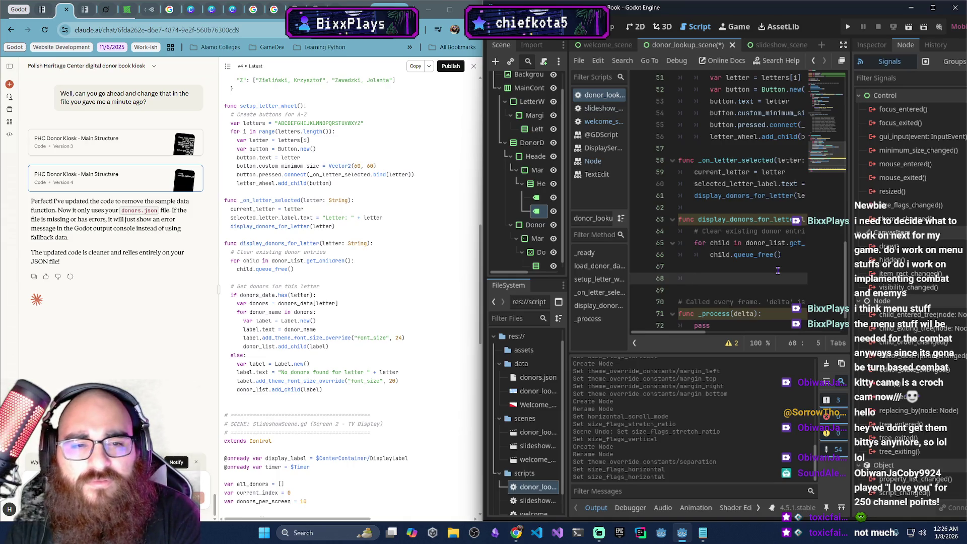
pyautogui.write('#Get')
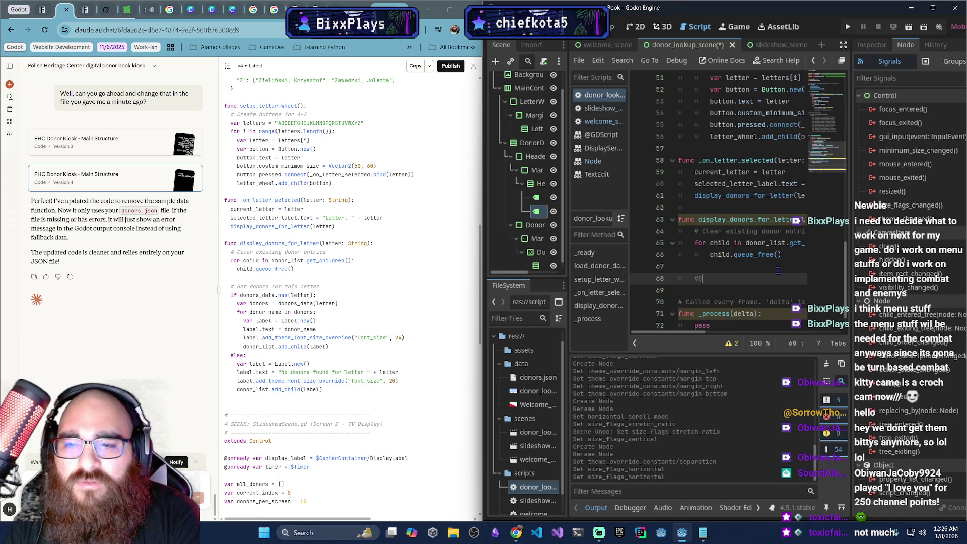
pyautogui.press('BackSpace')
pyautogui.press('BackSpace')
pyautogui.write('Get ')
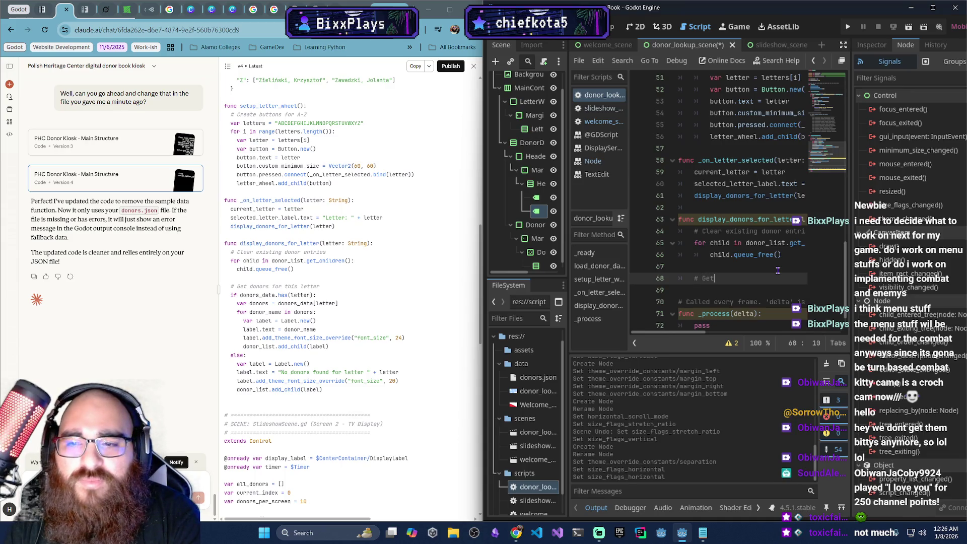
pyautogui.write('donors for the')
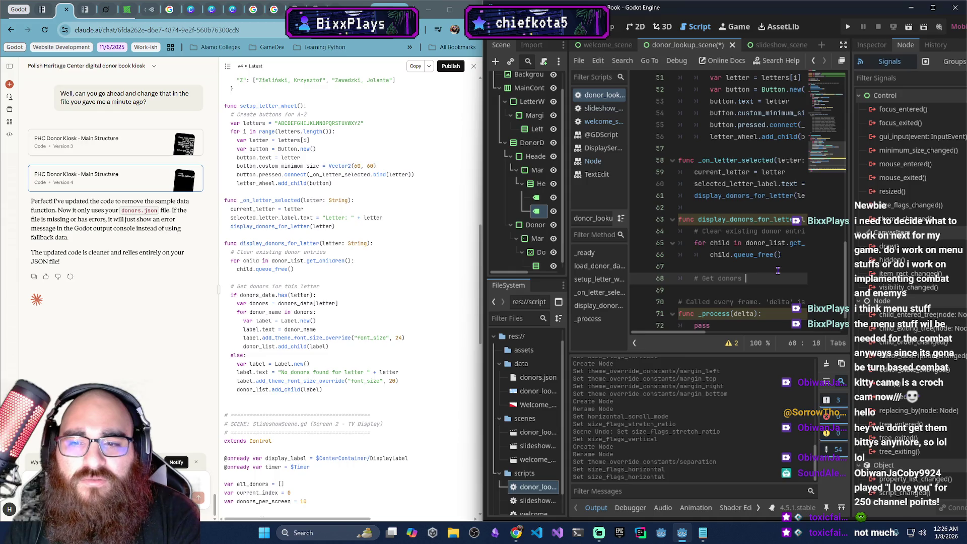
pyautogui.press('Return')
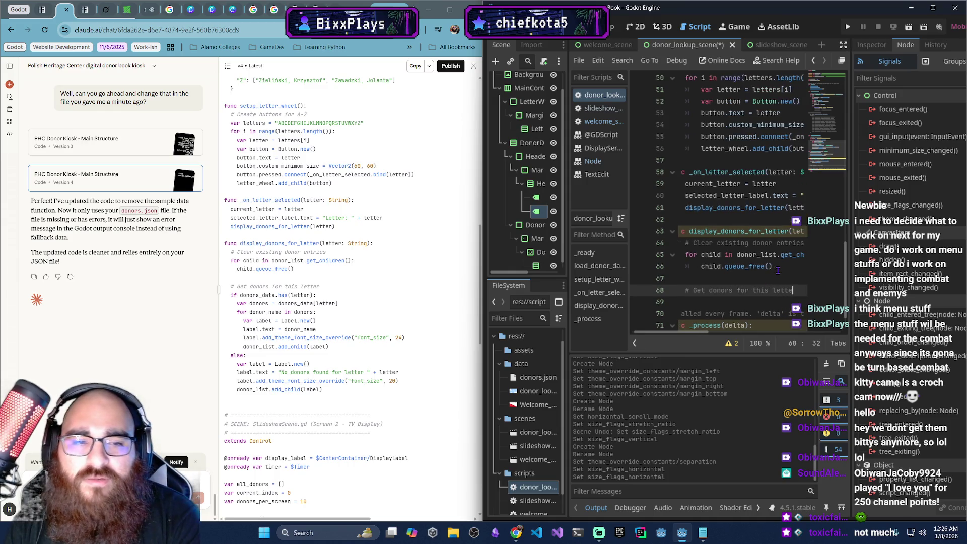
# Write if donors_data.has(letter):, var donors = donors_data[letter], and for donor_name in donors:, then start a label
pyautogui.write('if donors_da')
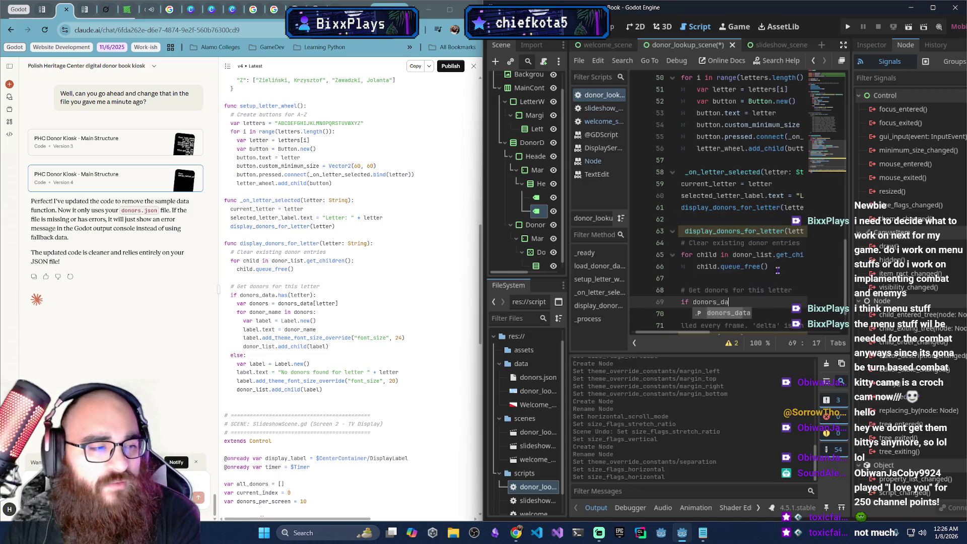
pyautogui.write('ta.has(letter):')
pyautogui.press('Return')
pyautogui.write('vardonors = don')
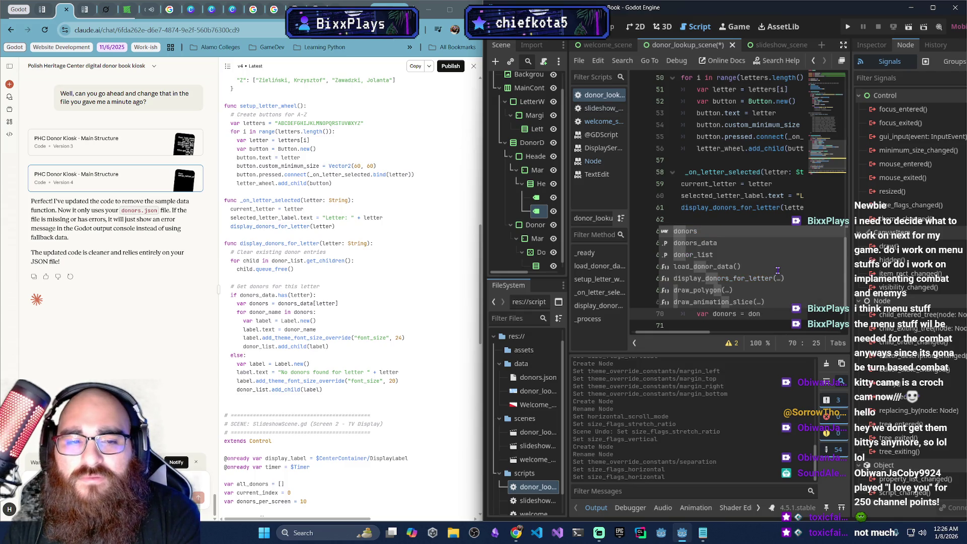
pyautogui.write('ors')
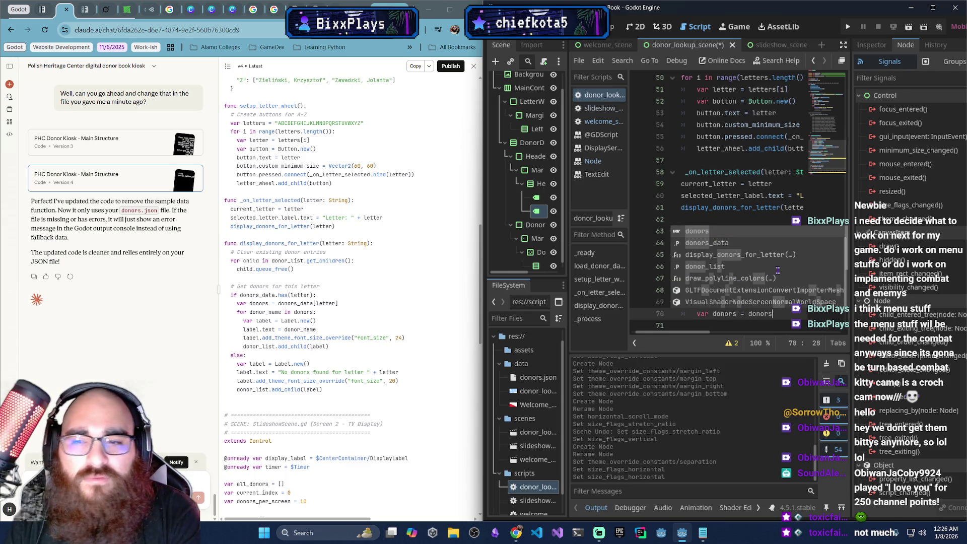
pyautogui.write('_data')
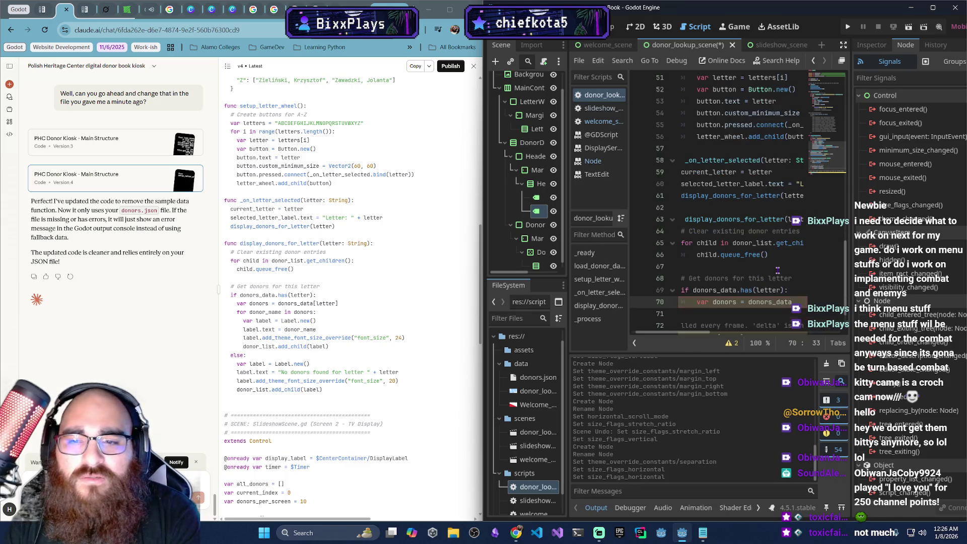
pyautogui.write('[letter]')
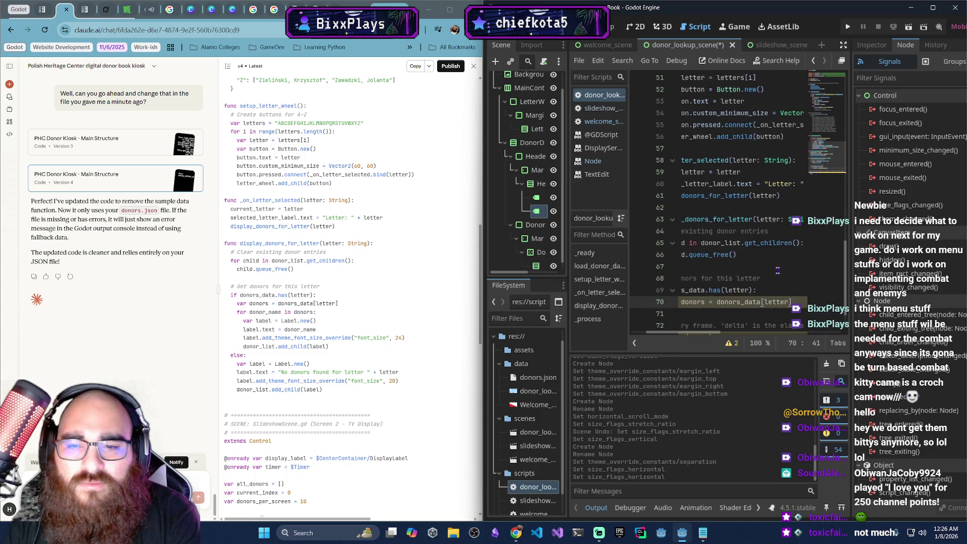
pyautogui.press('Return')
pyautogui.write('for ')
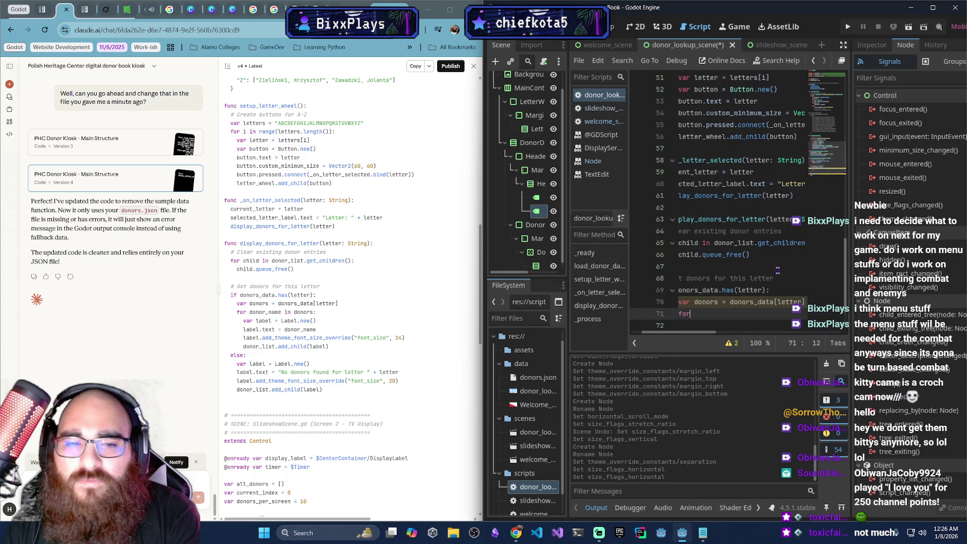
pyautogui.write('donor_n')
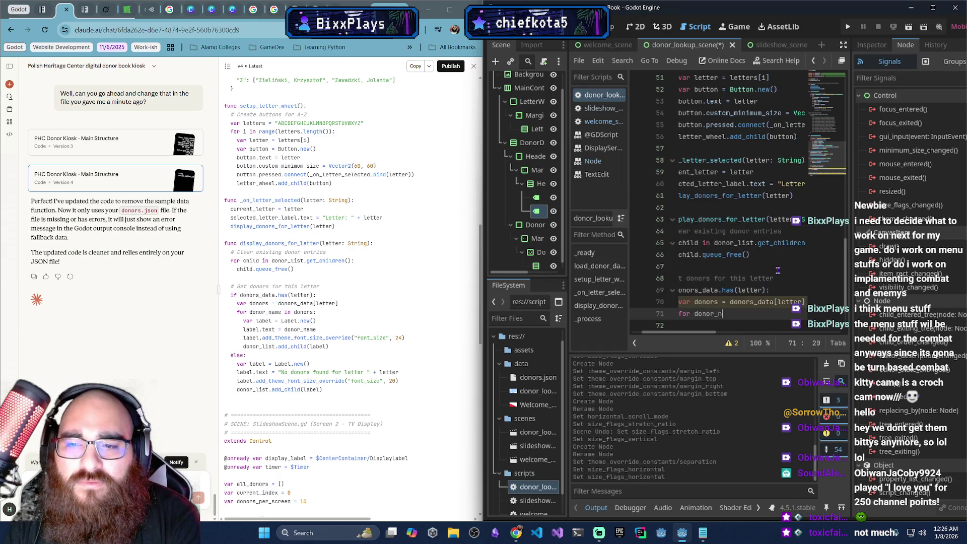
pyautogui.write('ame in dodno')
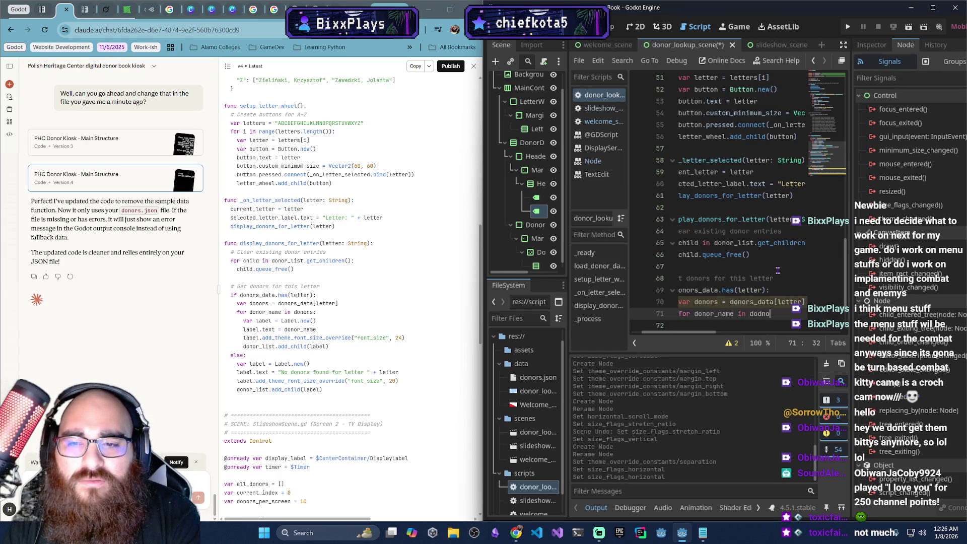
pyautogui.press('BackSpace')
pyautogui.press('BackSpace')
pyautogui.press('BackSpace')
pyautogui.write('nors')
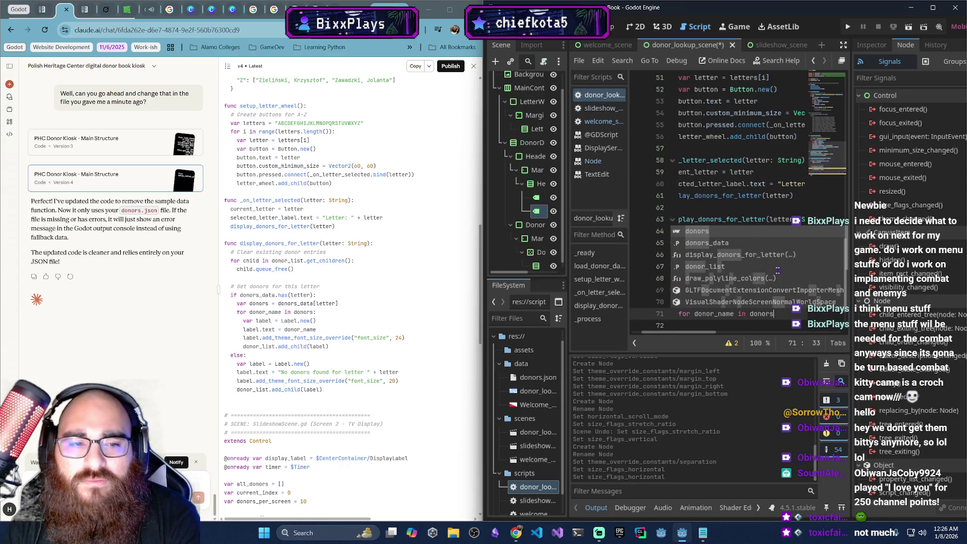
pyautogui.write(':')
pyautogui.press('Return')
pyautogui.write('var label = Labl')
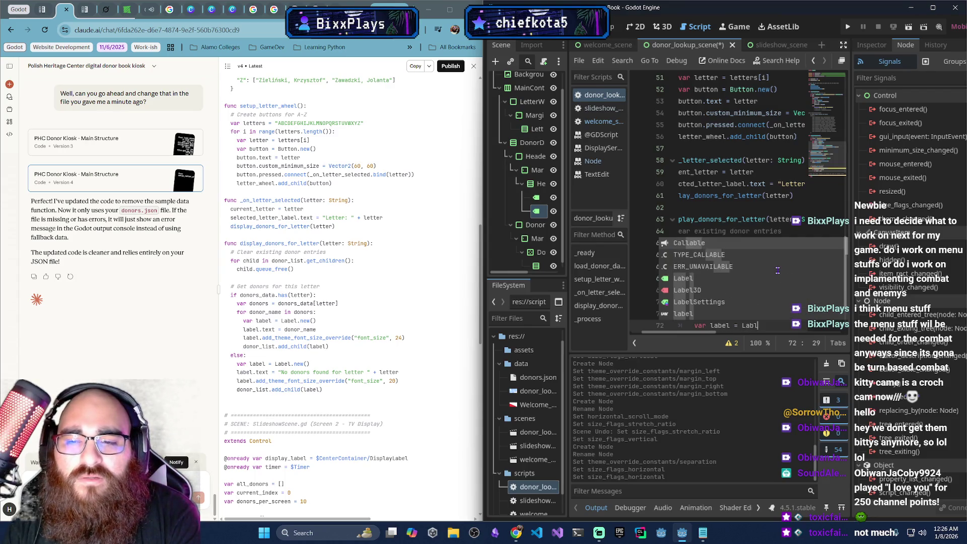
# Finish var label = Label.new() and set label.text = donor_name
pyautogui.press('BackSpace')
pyautogui.write('el.new')
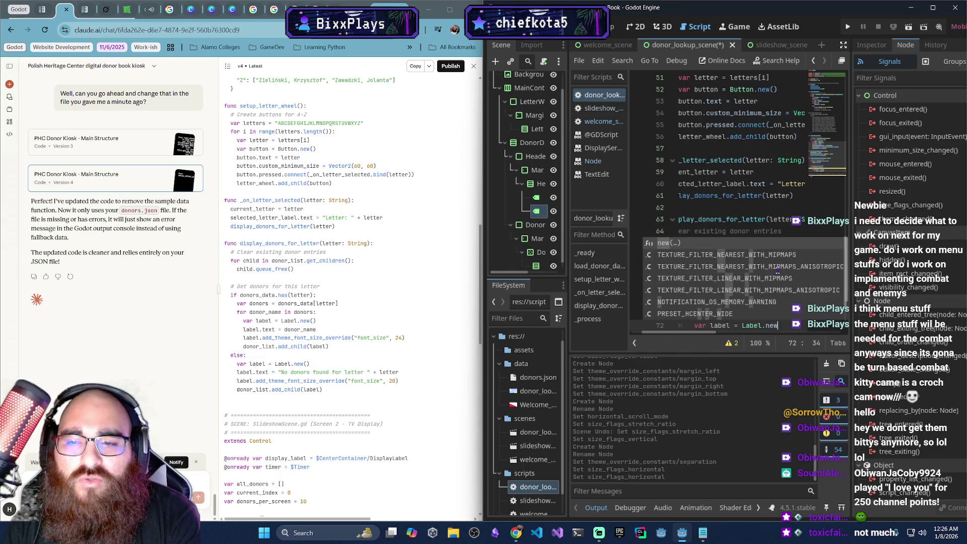
pyautogui.press('Return')
pyautogui.press('Return')
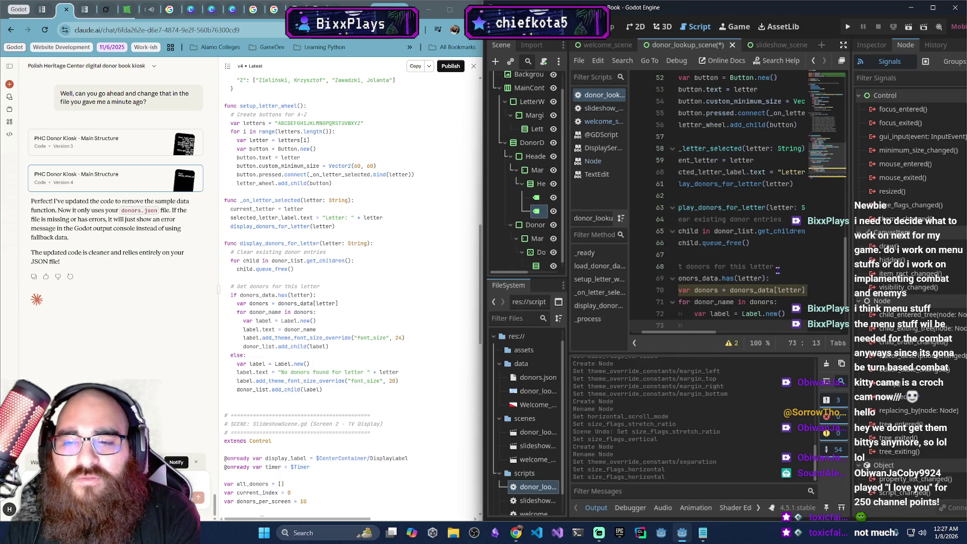
pyautogui.write('la')
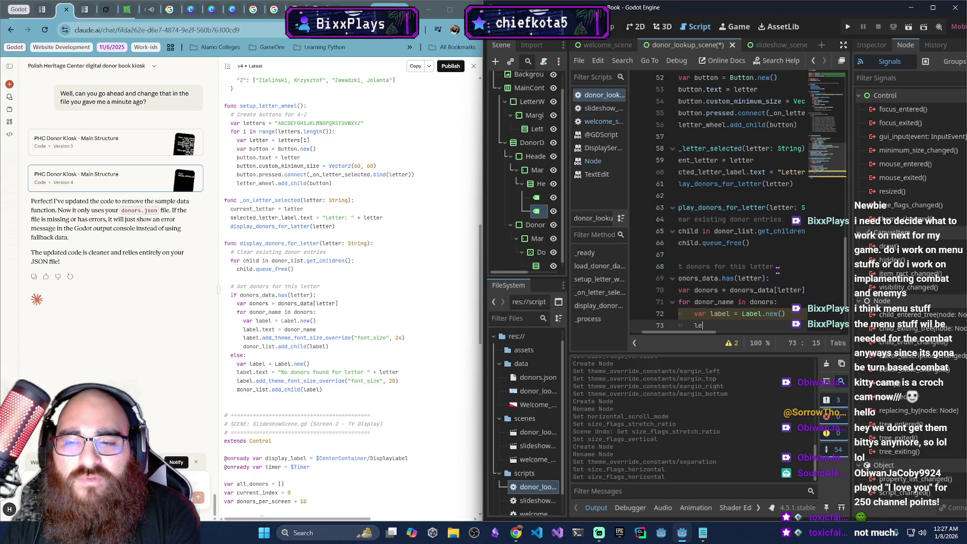
pyautogui.write('bel')
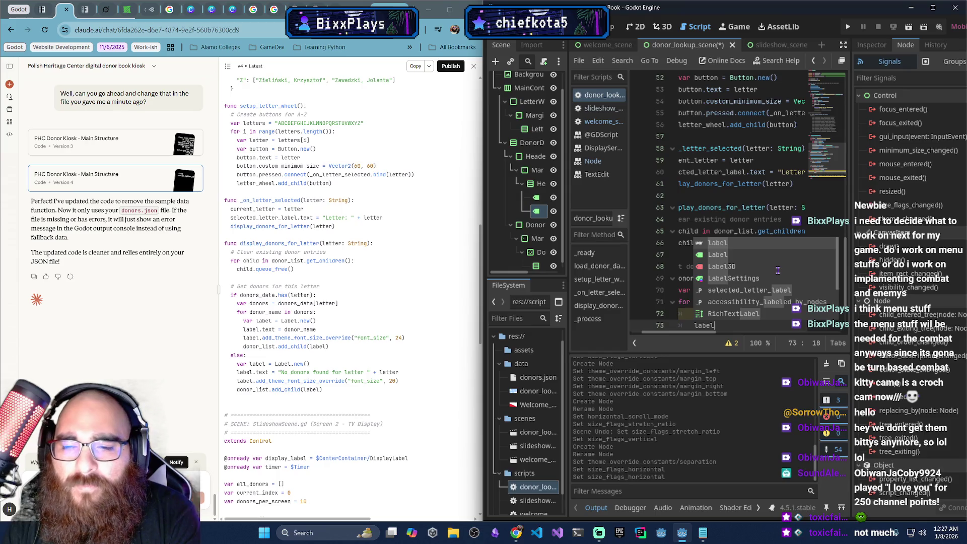
pyautogui.write('.text =')
pyautogui.write(' donor_name')
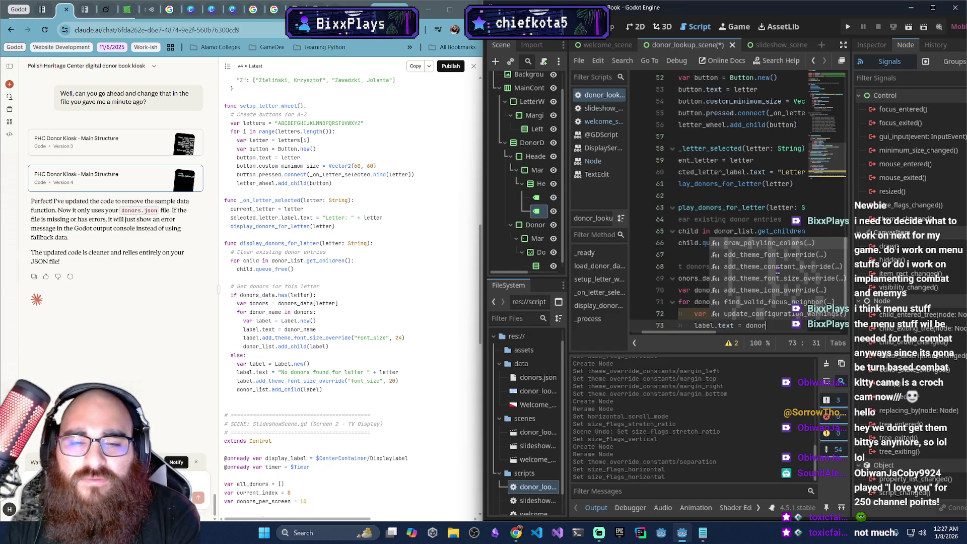
pyautogui.press('Return')
# Add label.add_theme_font_size_override("font_size", 24) to the label
pyautogui.write('label')
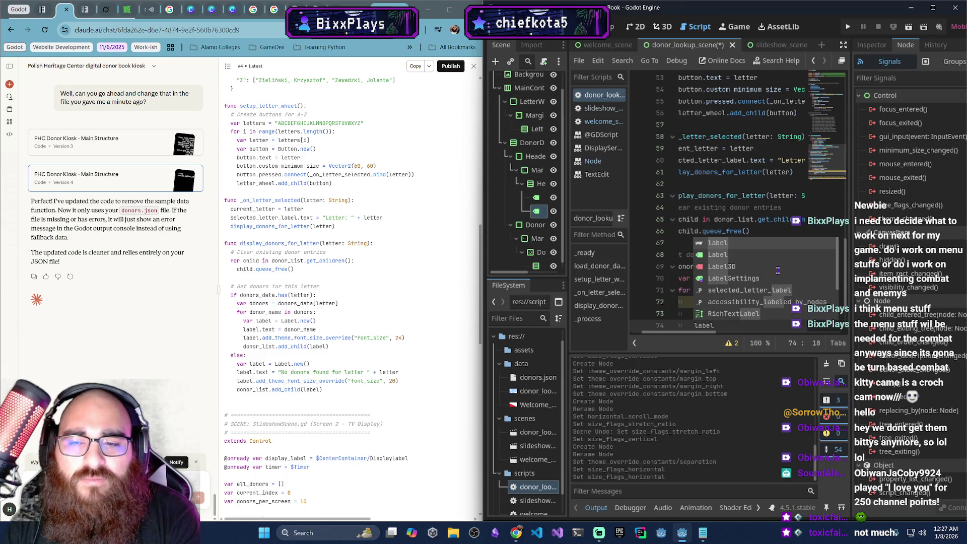
pyautogui.write('.add')
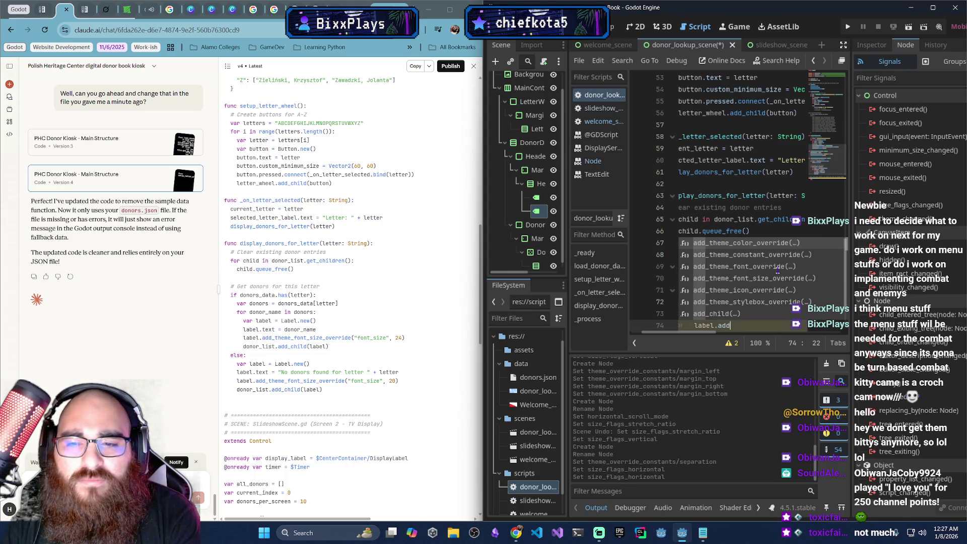
pyautogui.press('Down')
pyautogui.press('Down')
pyautogui.press('Down')
pyautogui.press('Return')
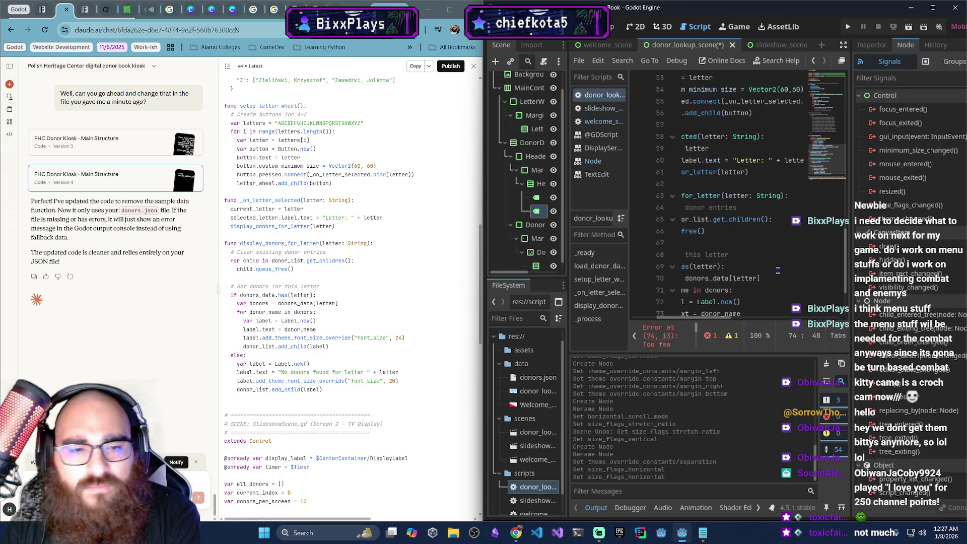
pyautogui.scroll(-1, 777, 270)
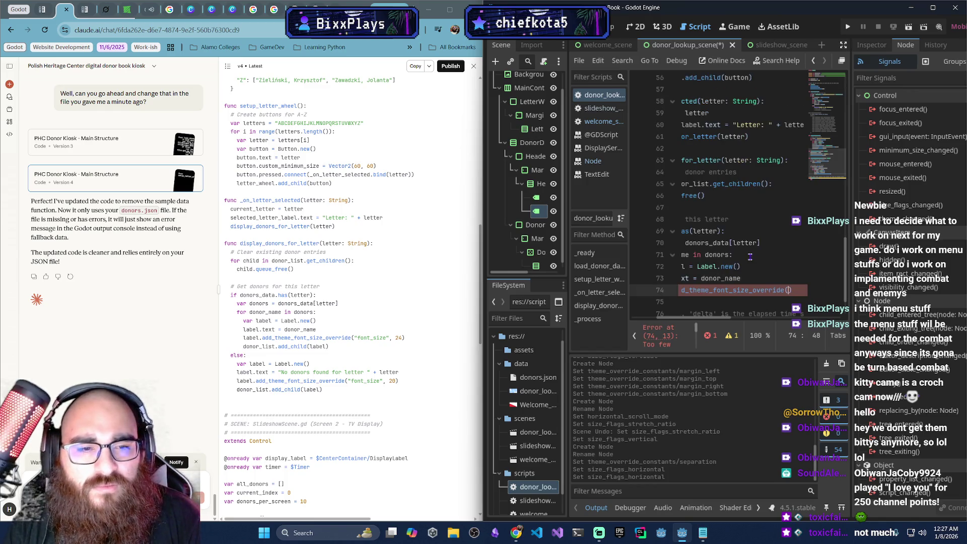
pyautogui.write('"')
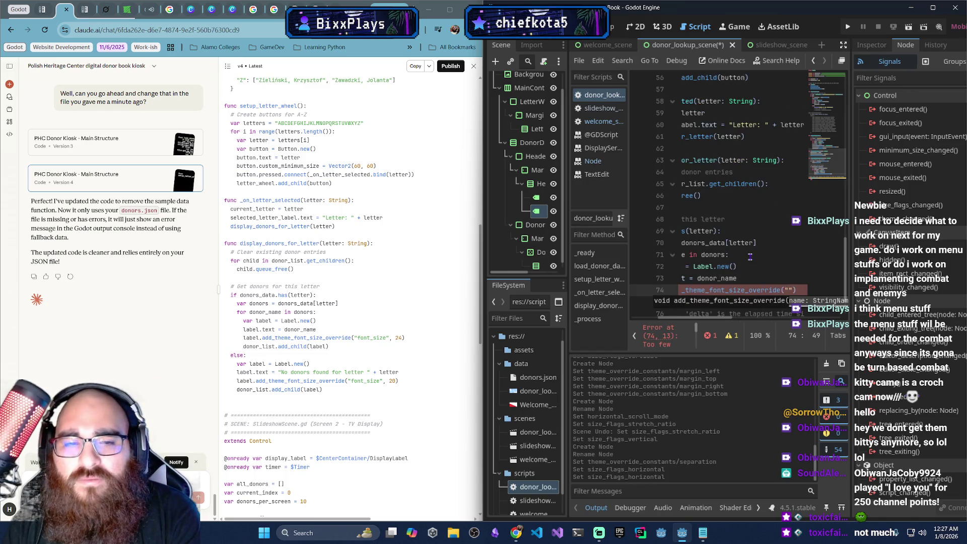
pyautogui.write('font_size", 24')
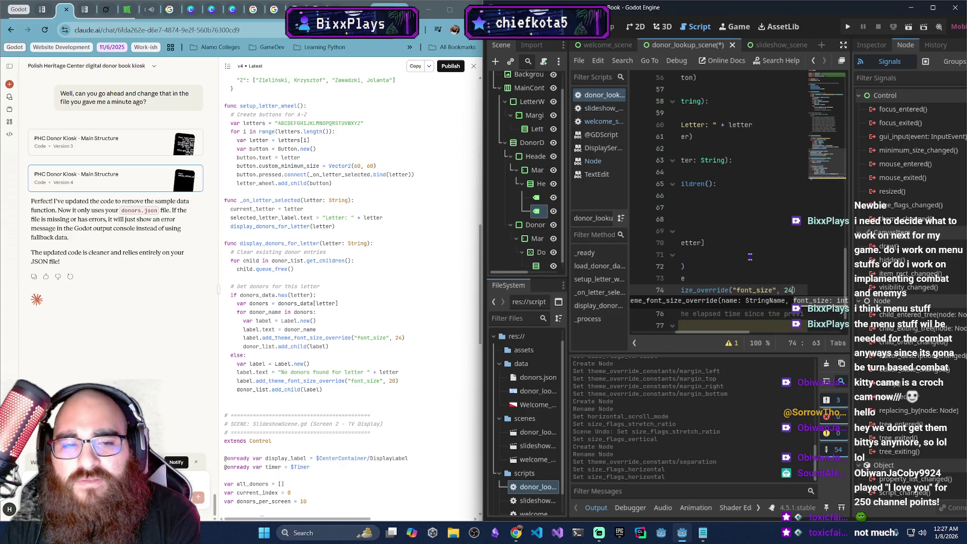
pyautogui.write(')')
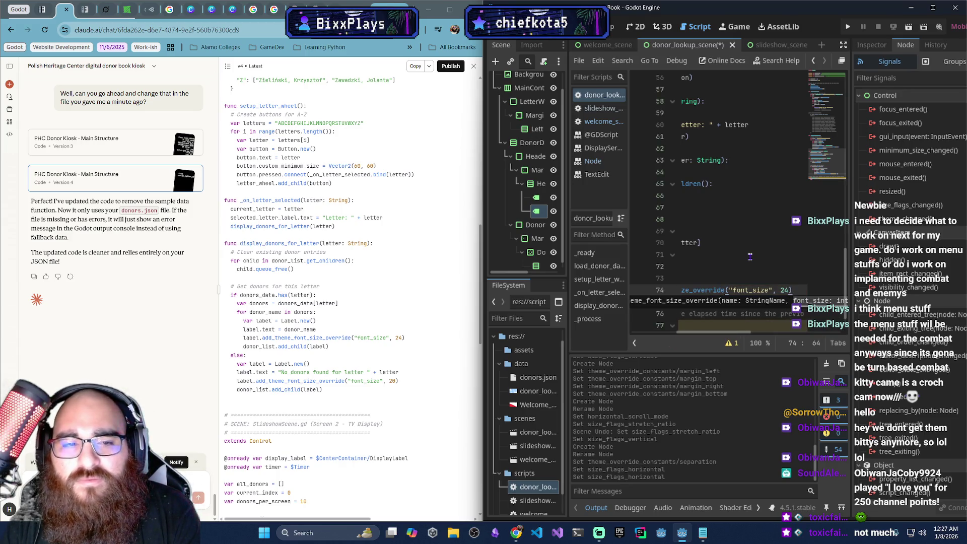
pyautogui.press('Return')
# Append donor_list.add_child(label) and open an else: branch below the if
pyautogui.write('dono')
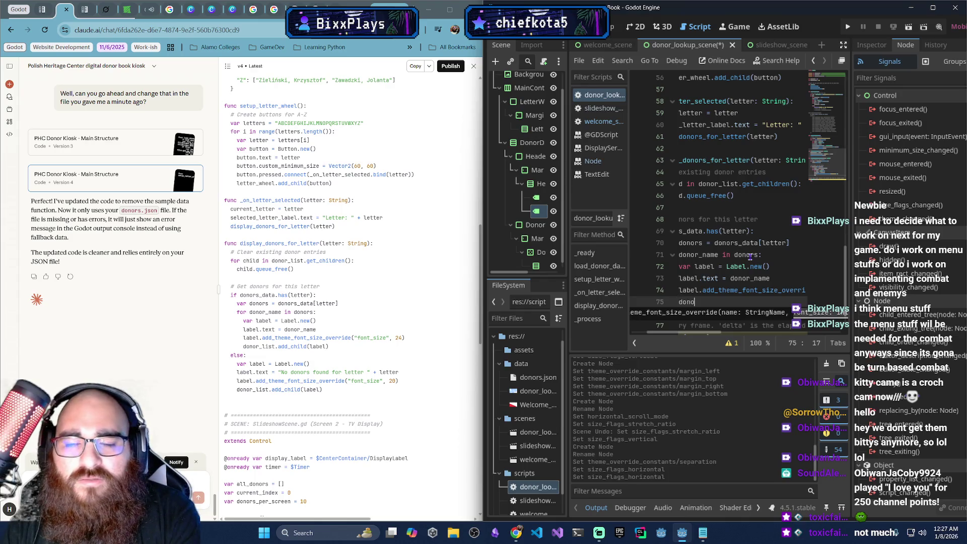
pyautogui.write('r_list.add_')
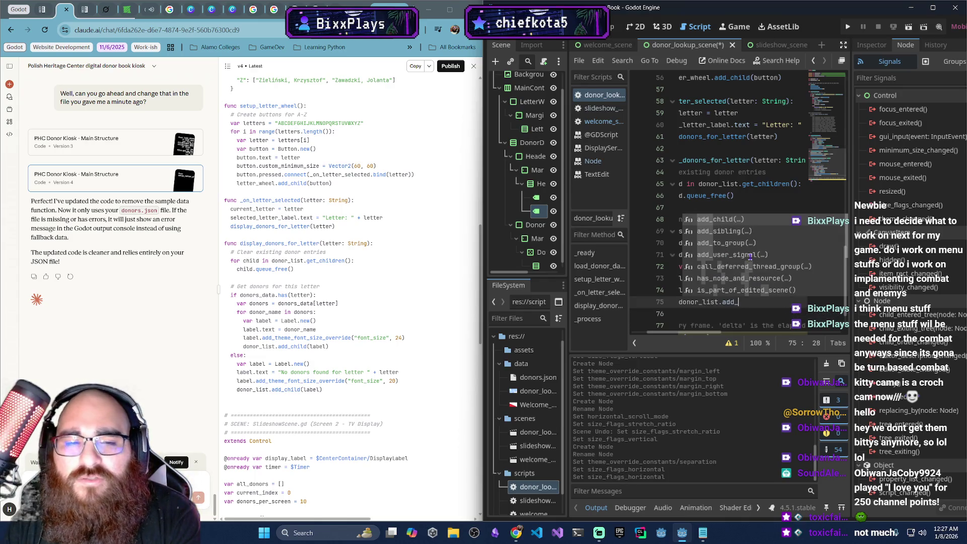
pyautogui.press('Return')
pyautogui.write('label)')
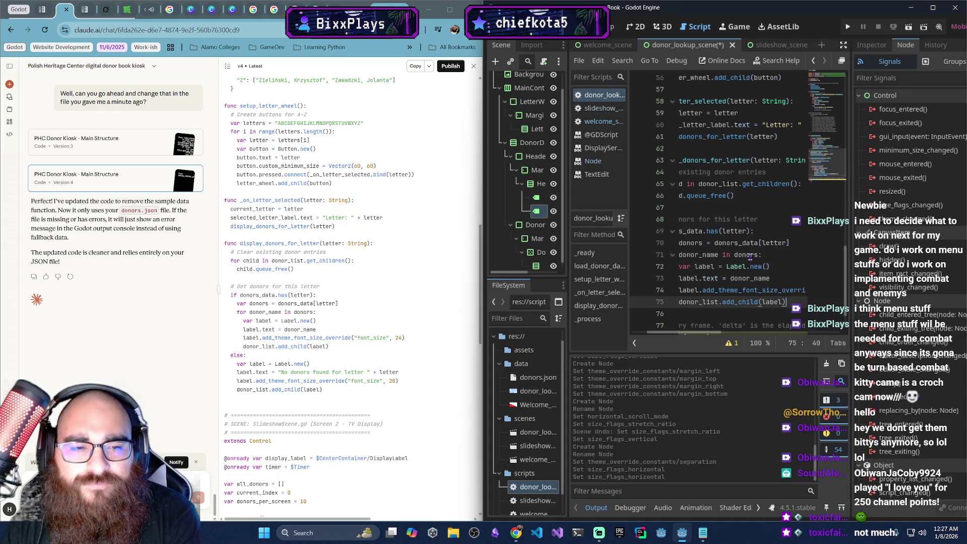
pyautogui.press('Return')
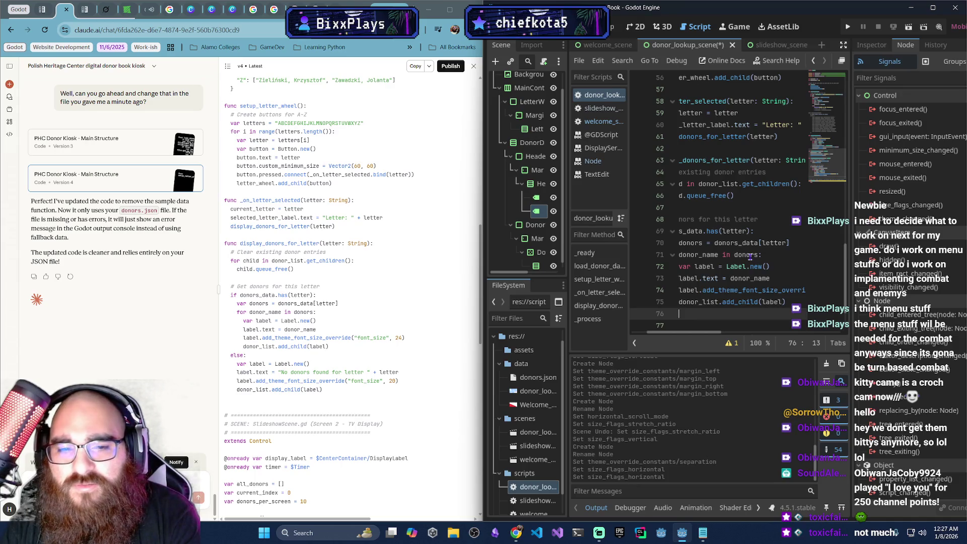
pyautogui.press('BackSpace')
pyautogui.write('else:')
pyautogui.press('Return')
# In the else branch, create var label = Label.new() and begin label.text = "
pyautogui.write('var label = Label.new()')
pyautogui.press('Return')
pyautogui.write('label.te')
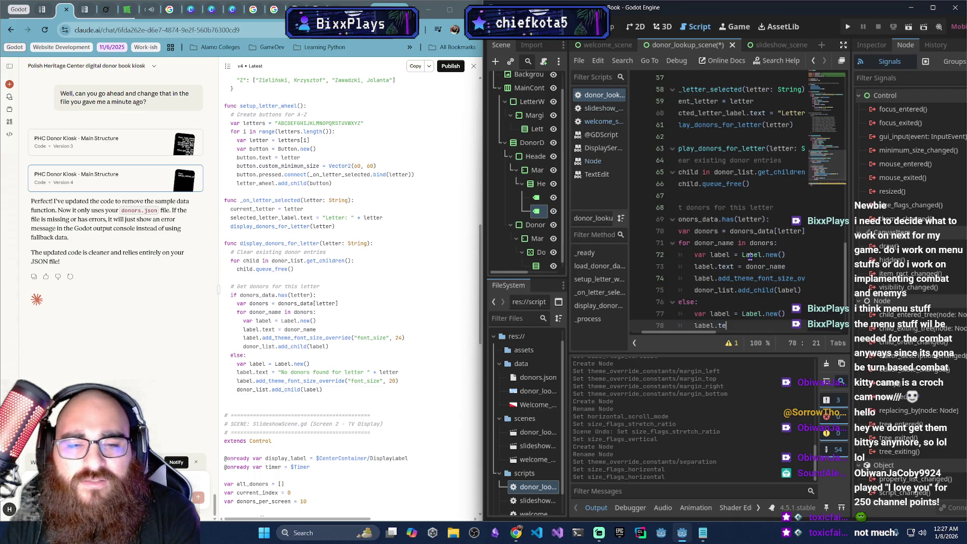
pyautogui.write('xt = "')
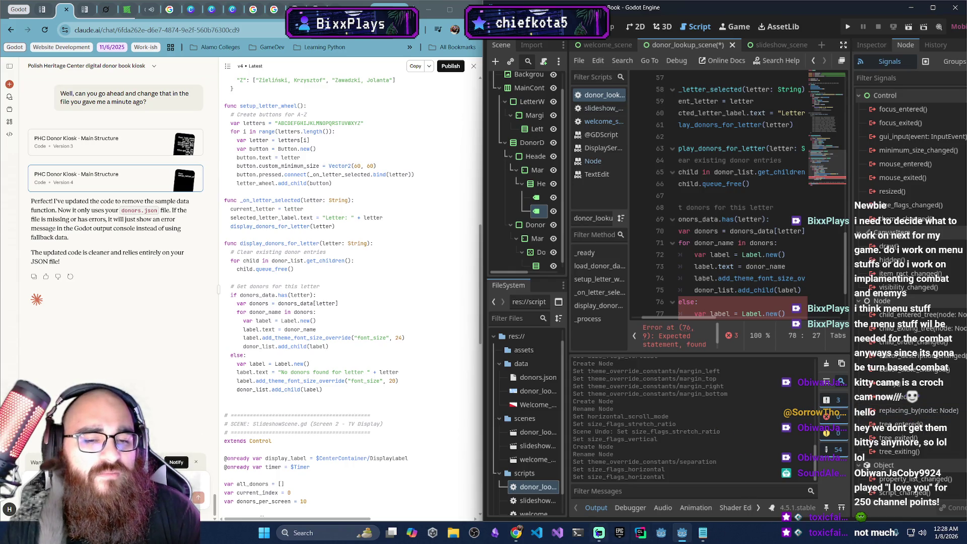
pyautogui.moveTo(515, 533)
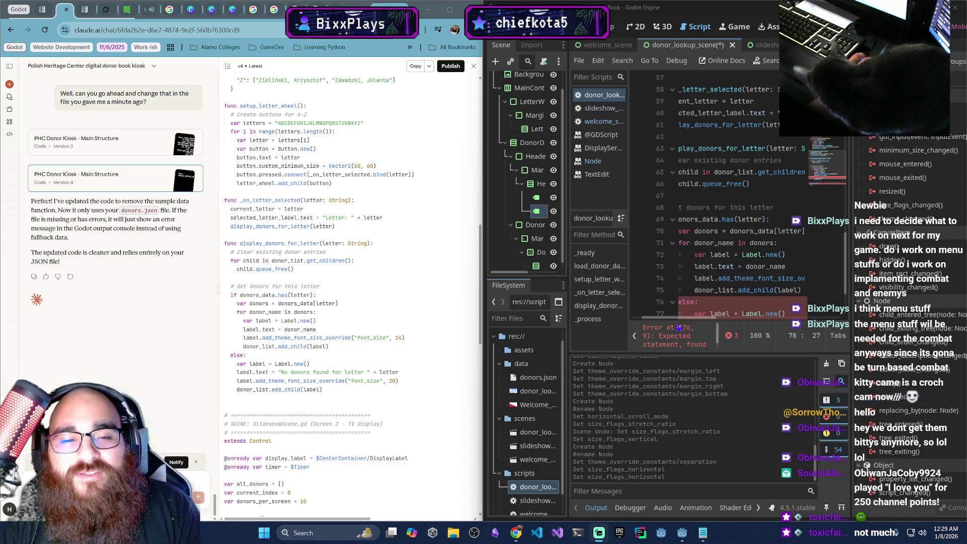
# Complete the fallback text as "No donors found for letter " + letter, trimming the stray _wheel characters
pyautogui.scroll(-2, 700, 267)
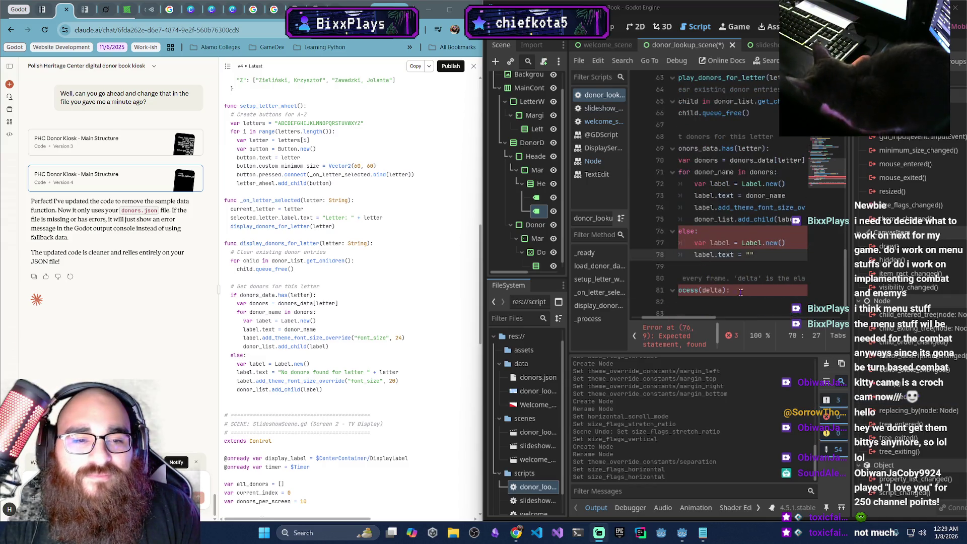
pyautogui.scroll(-1, 752, 272)
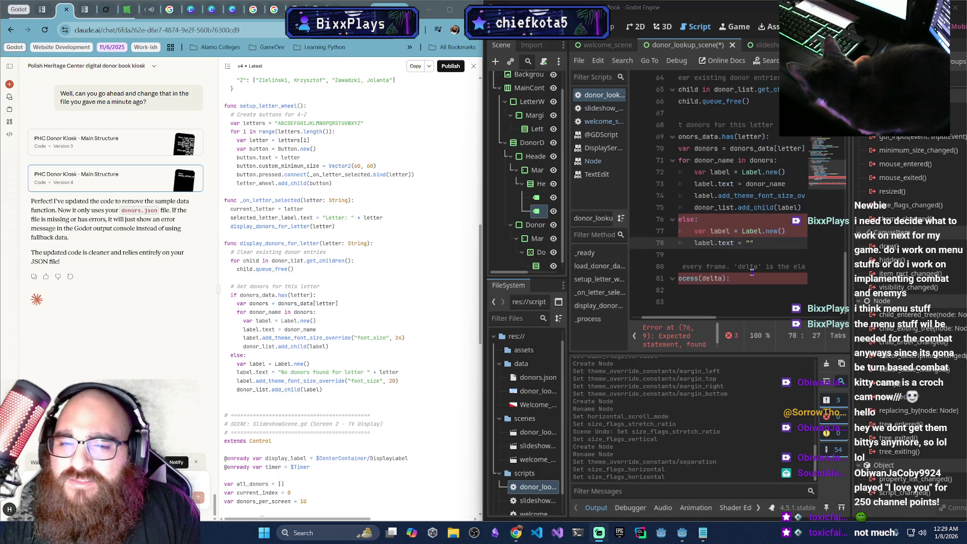
pyautogui.moveTo(697, 317); pyautogui.dragTo(686, 319)
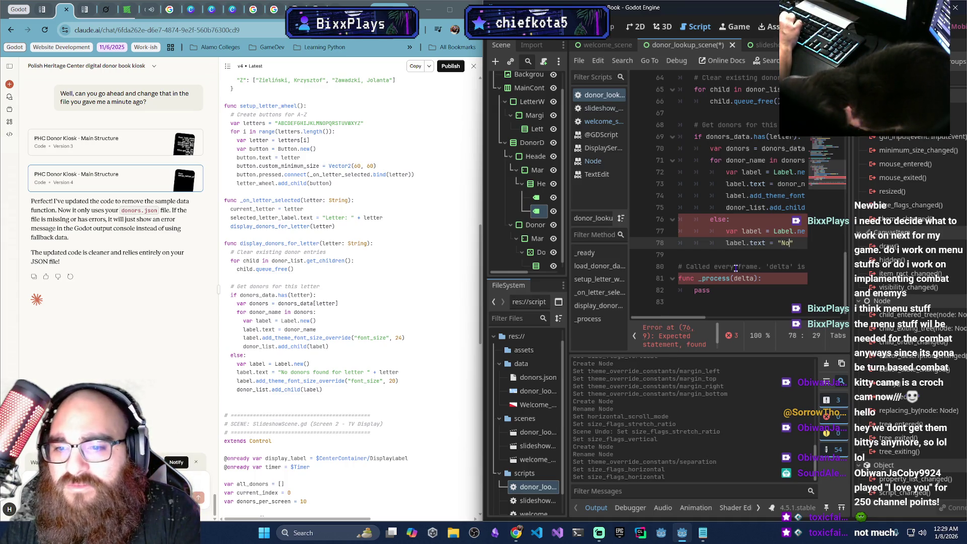
pyautogui.write('o donors found for letter')
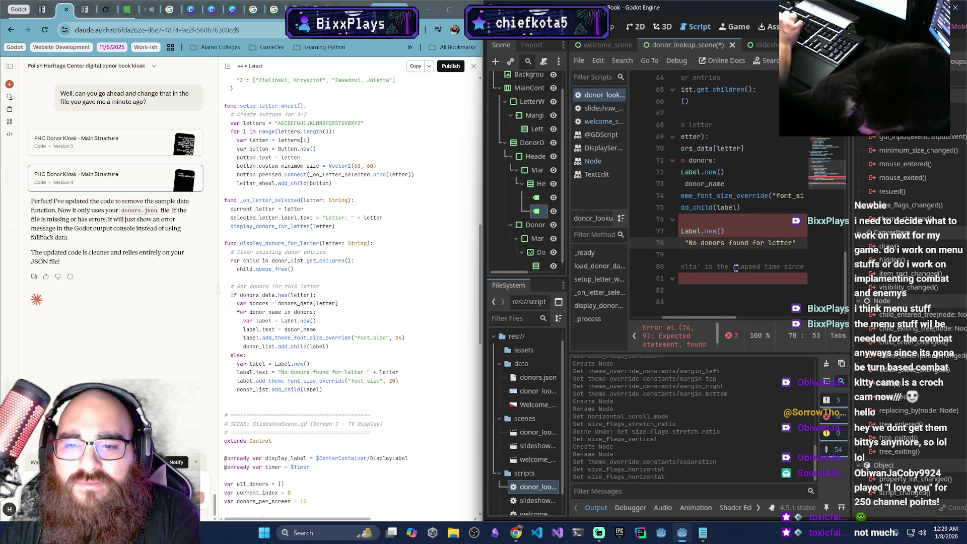
pyautogui.write(' " + ')
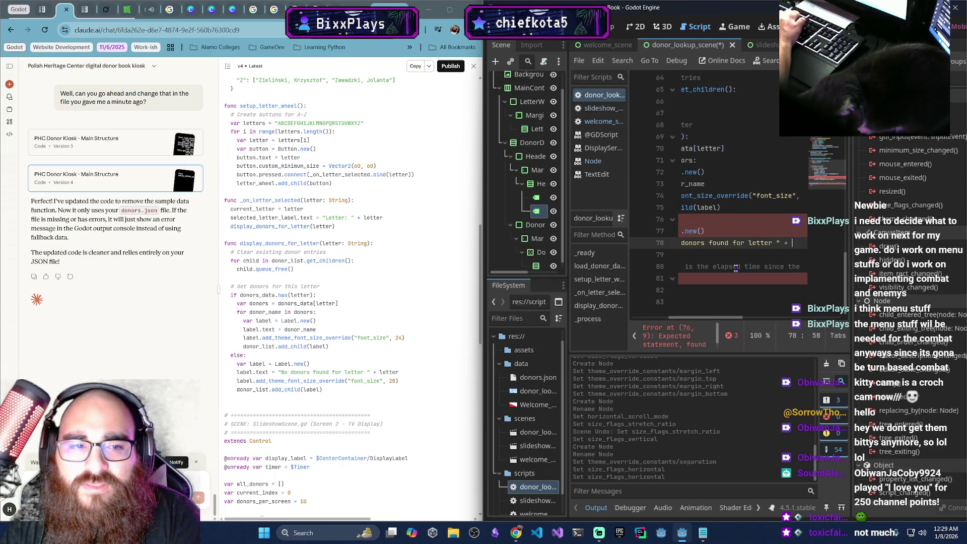
pyautogui.write('letter')
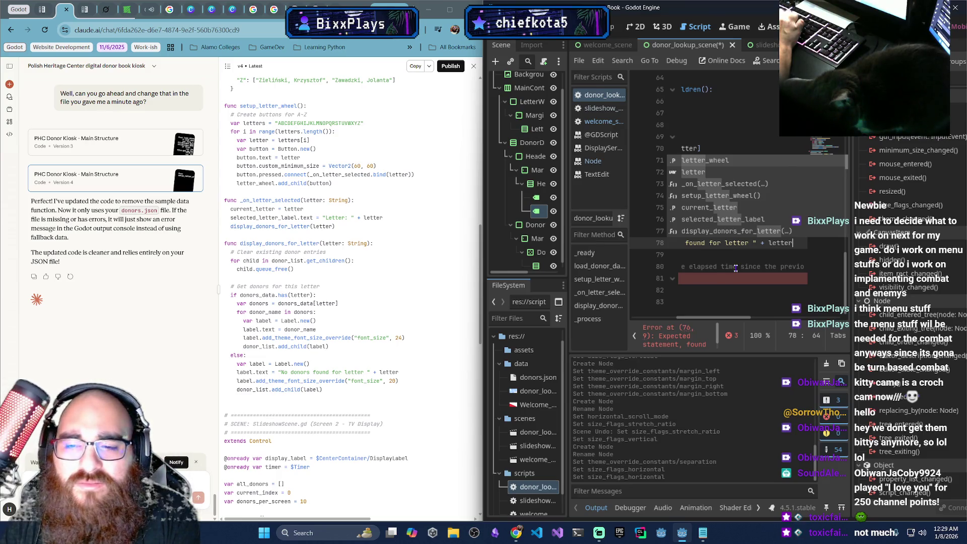
pyautogui.write('_wheella')
pyautogui.press('BackSpace')
pyautogui.press('BackSpace')
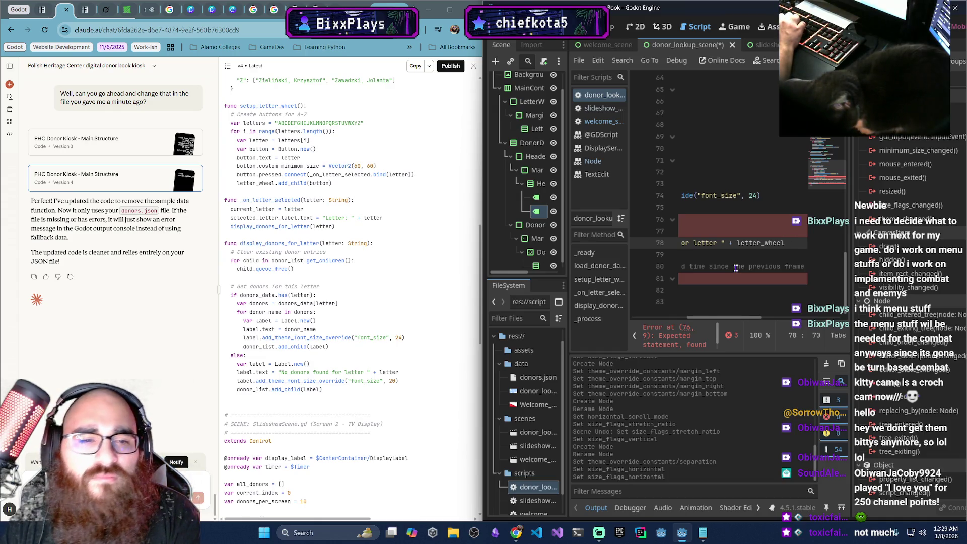
pyautogui.press('BackSpace')
pyautogui.press('BackSpace')
pyautogui.press('BackSpace')
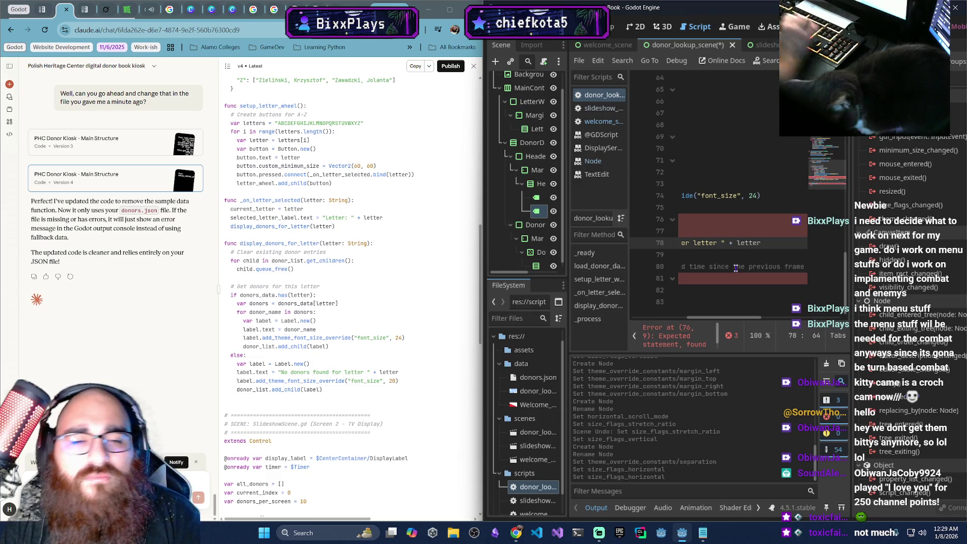
pyautogui.moveTo(731, 319)
pyautogui.mouseDown()
pyautogui.moveTo(671, 317)
pyautogui.moveTo(680, 313)
pyautogui.mouseUp()
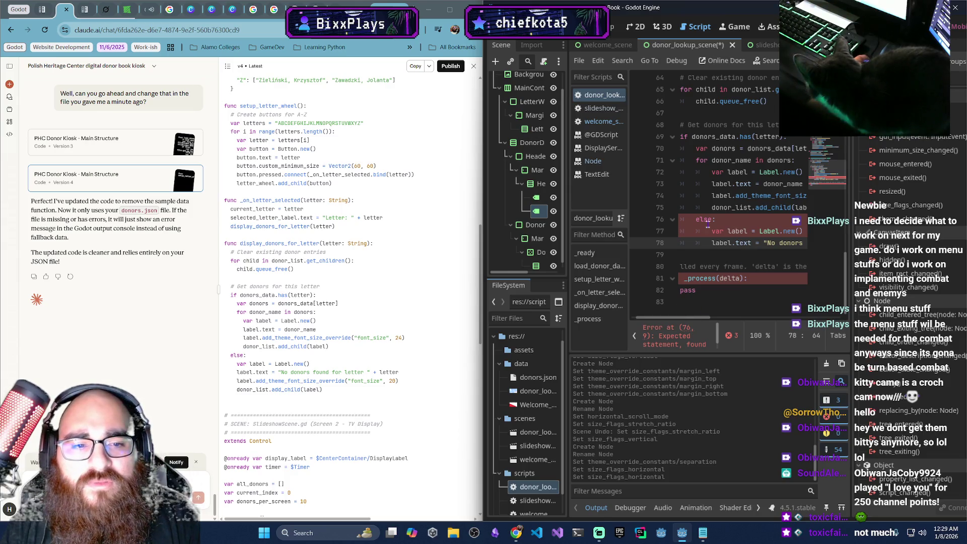
# Show the script error list and widen the code editor area
pyautogui.click(730, 335)
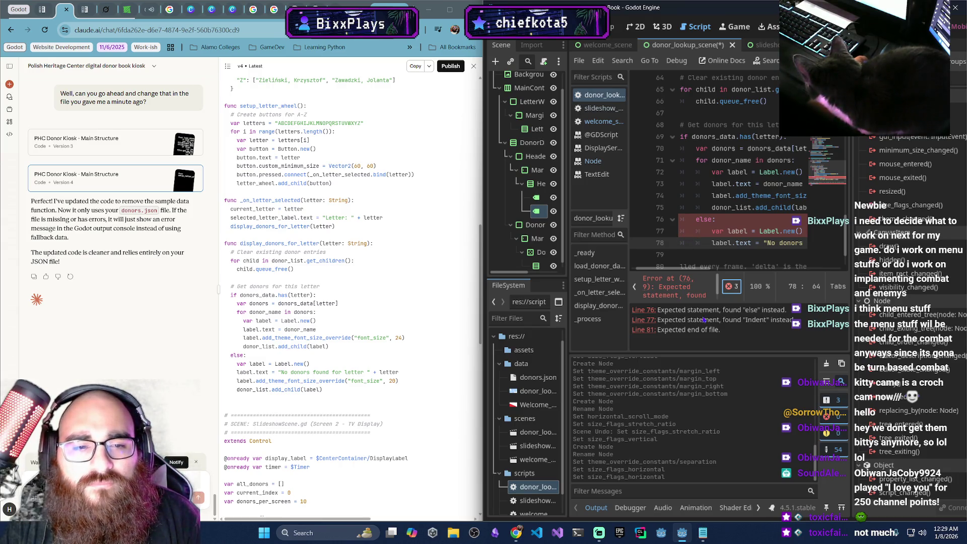
pyautogui.moveTo(628, 317); pyautogui.dragTo(617, 321)
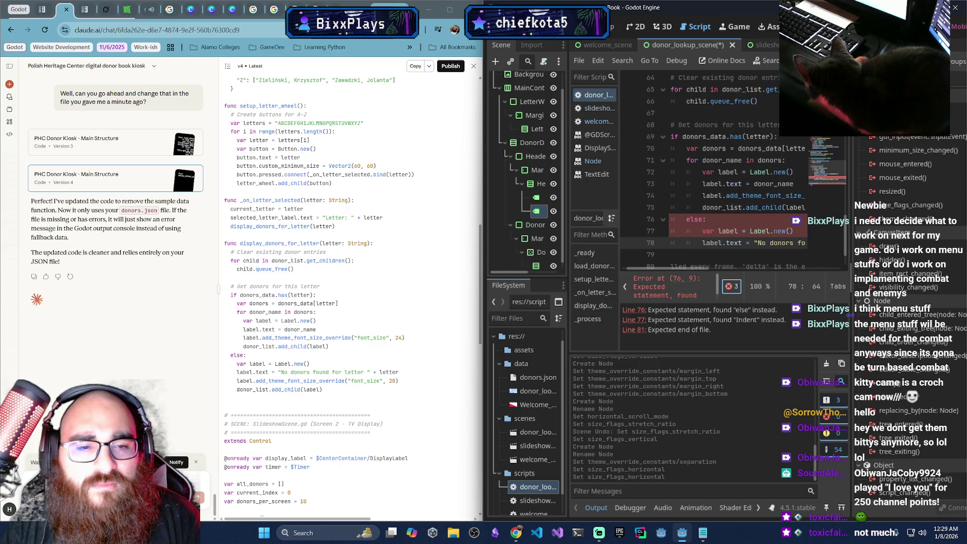
pyautogui.moveTo(855, 318); pyautogui.dragTo(887, 314)
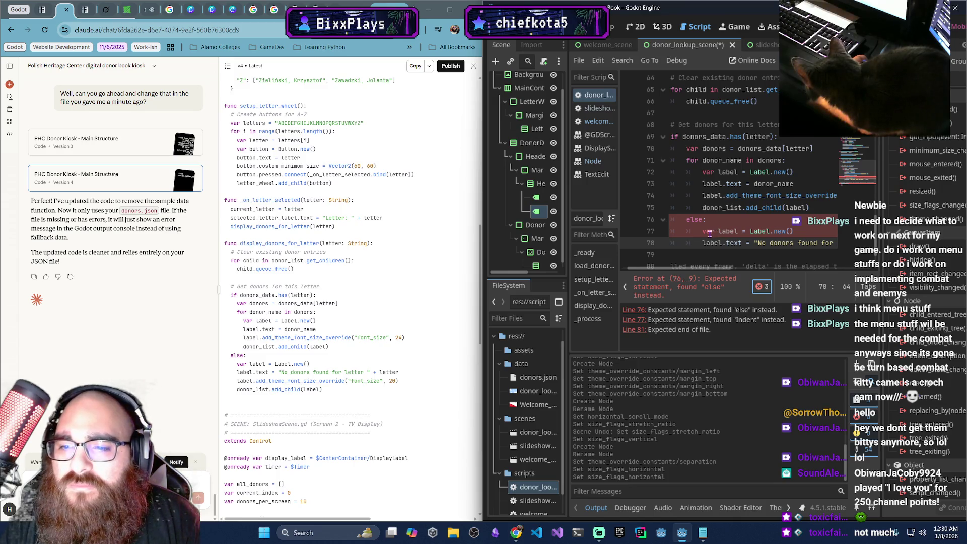
# Change line 76 from elif back to else and outdent it to line up with its if
pyautogui.click(703, 220)
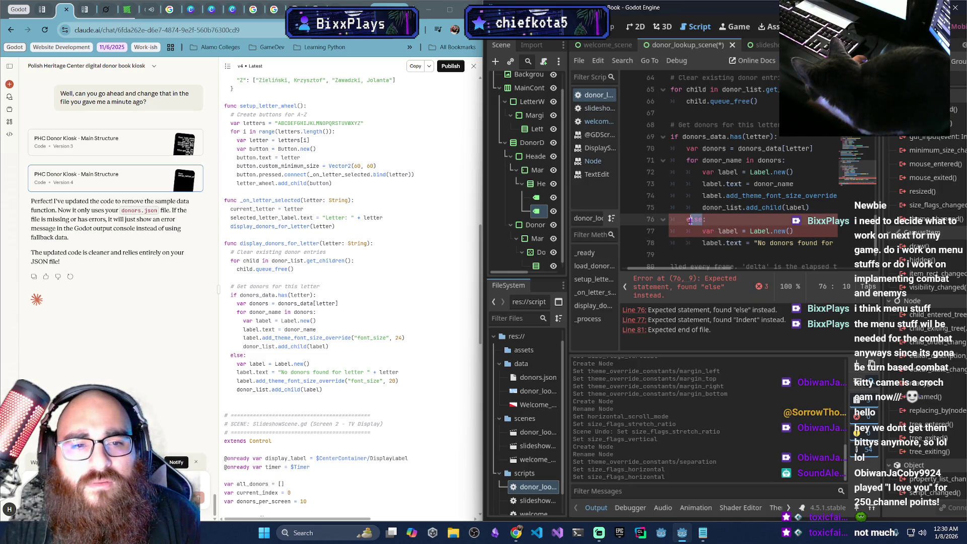
pyautogui.write('if')
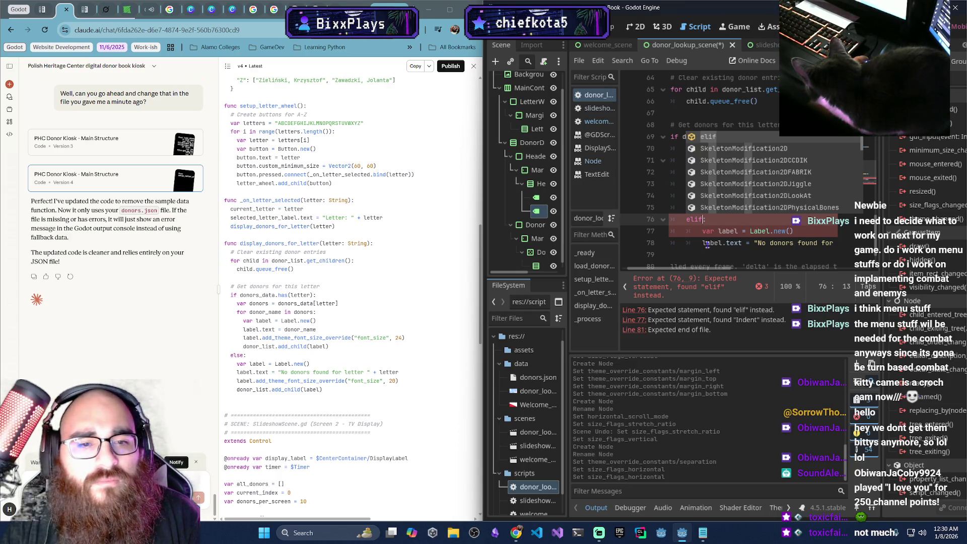
pyautogui.click(711, 243)
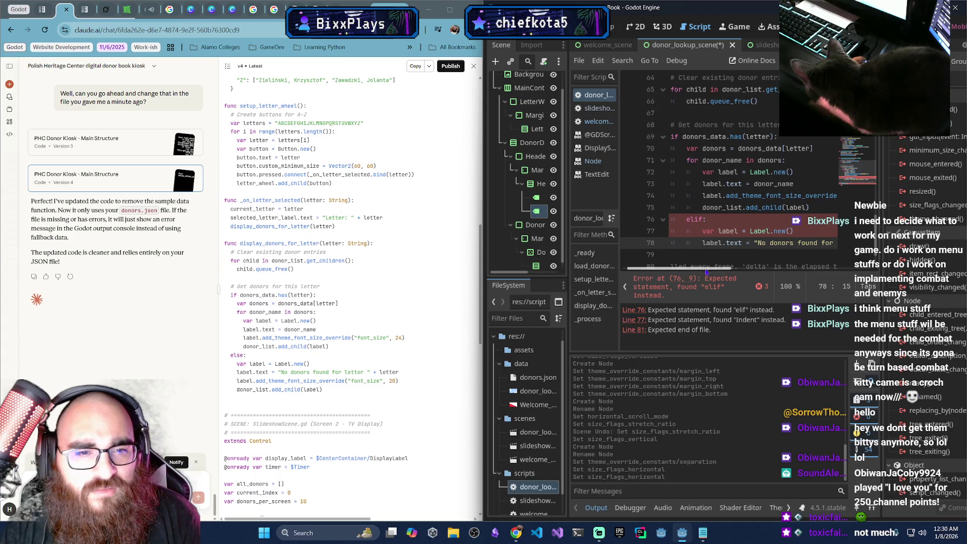
pyautogui.moveTo(694, 268); pyautogui.dragTo(688, 268)
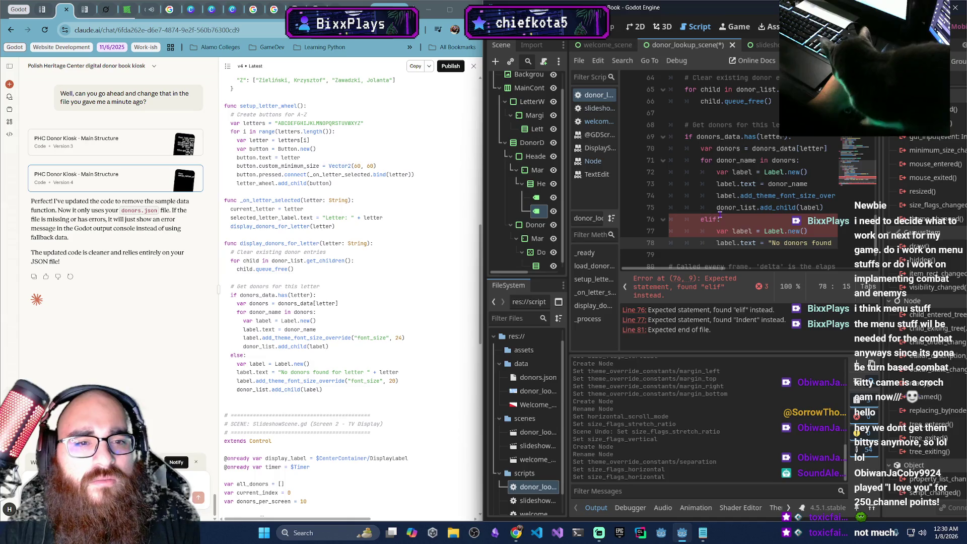
pyautogui.doubleClick(701, 218)
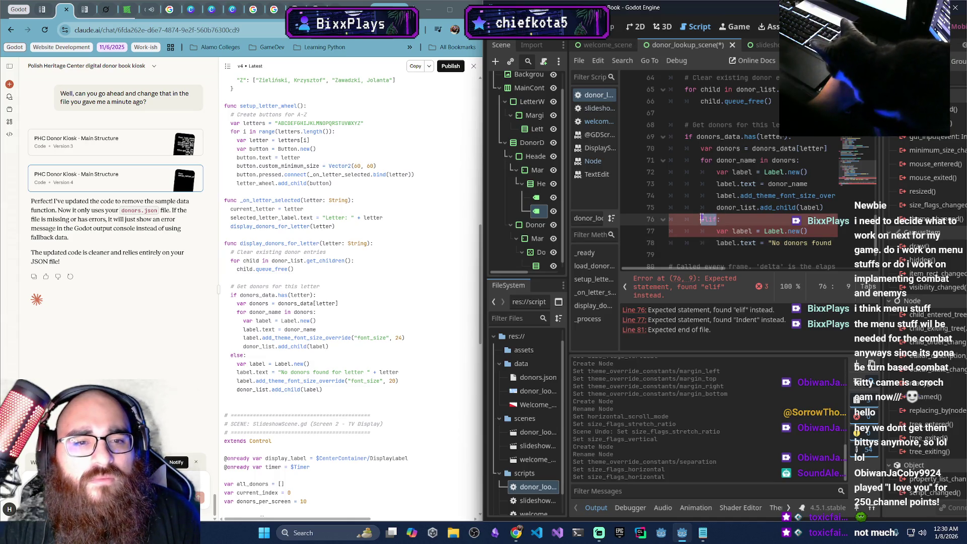
pyautogui.write('else')
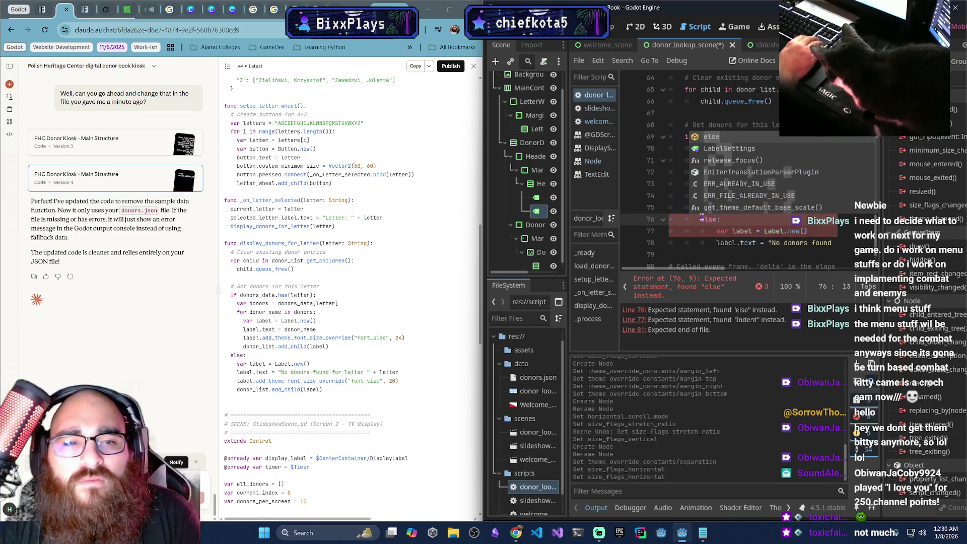
pyautogui.click(701, 218)
pyautogui.press('BackSpace')
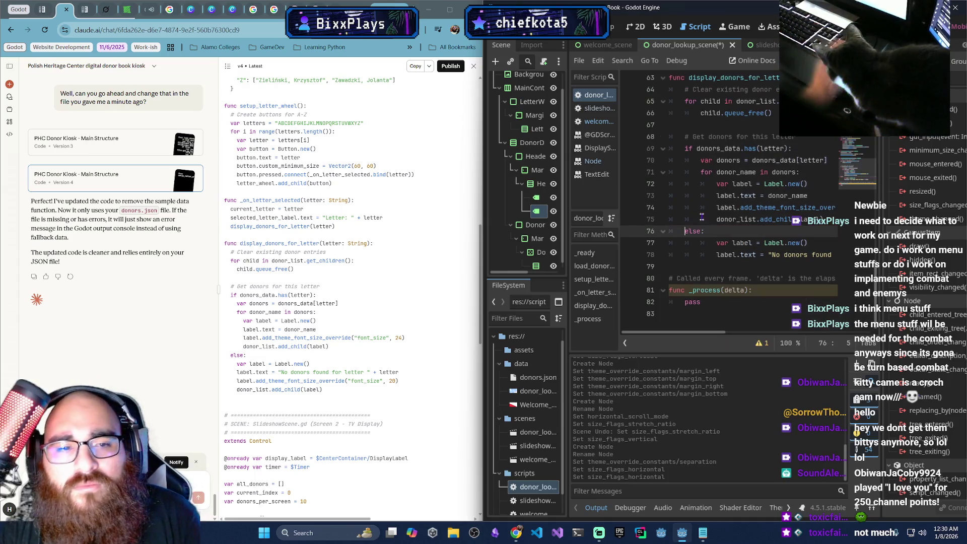
# Outdent the label creation and no-donors text lines 77–78 under the else
pyautogui.click(713, 243)
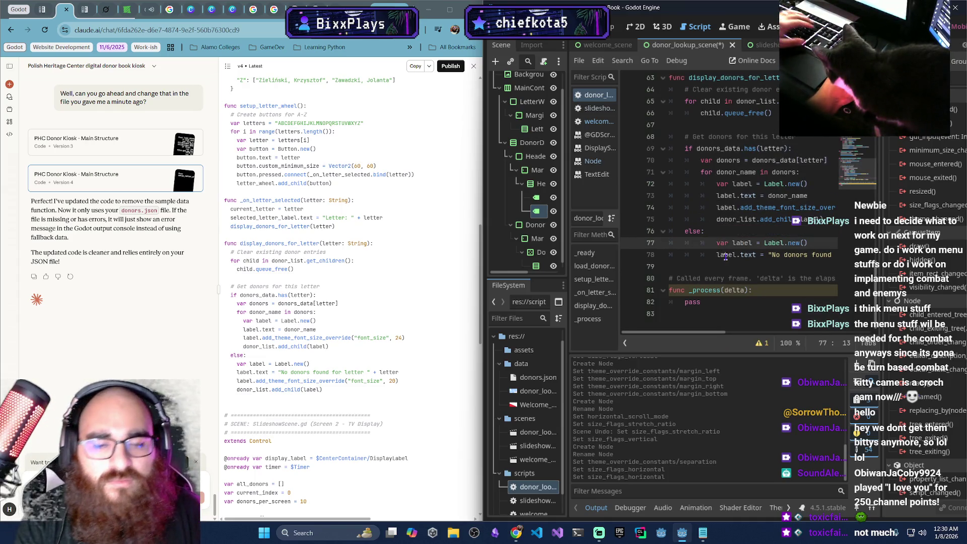
pyautogui.press('BackSpace')
pyautogui.click(717, 255)
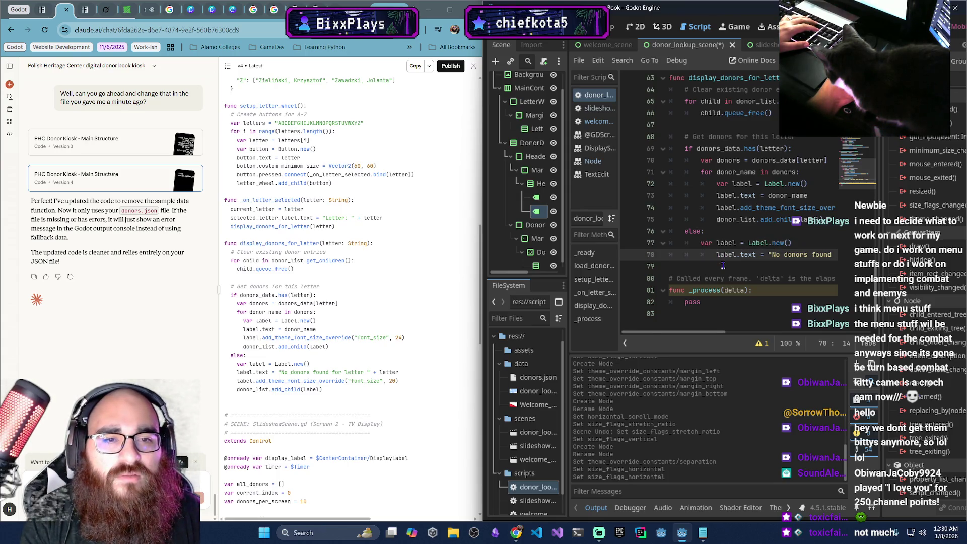
pyautogui.press('BackSpace')
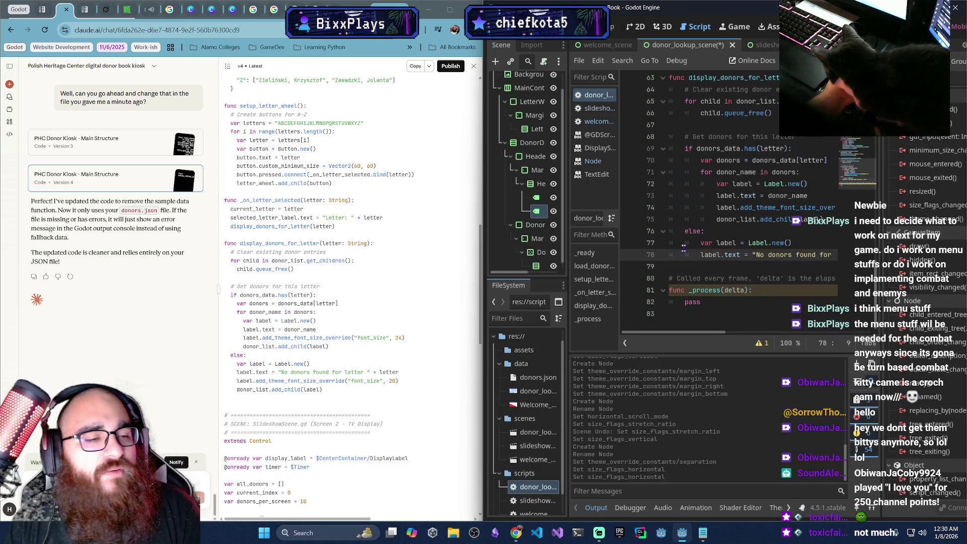
pyautogui.click(727, 228)
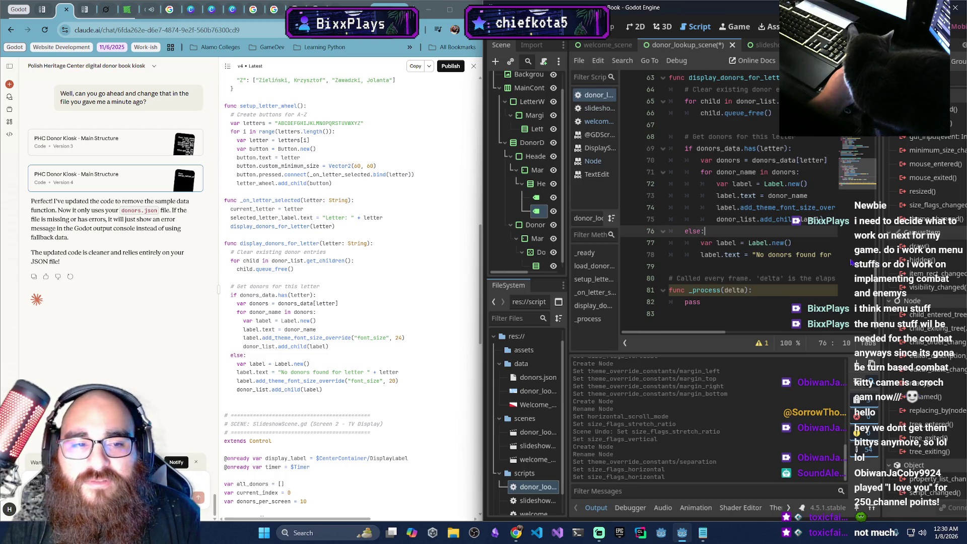
pyautogui.moveTo(724, 333)
pyautogui.mouseDown()
pyautogui.moveTo(764, 333)
pyautogui.moveTo(723, 334)
pyautogui.mouseUp()
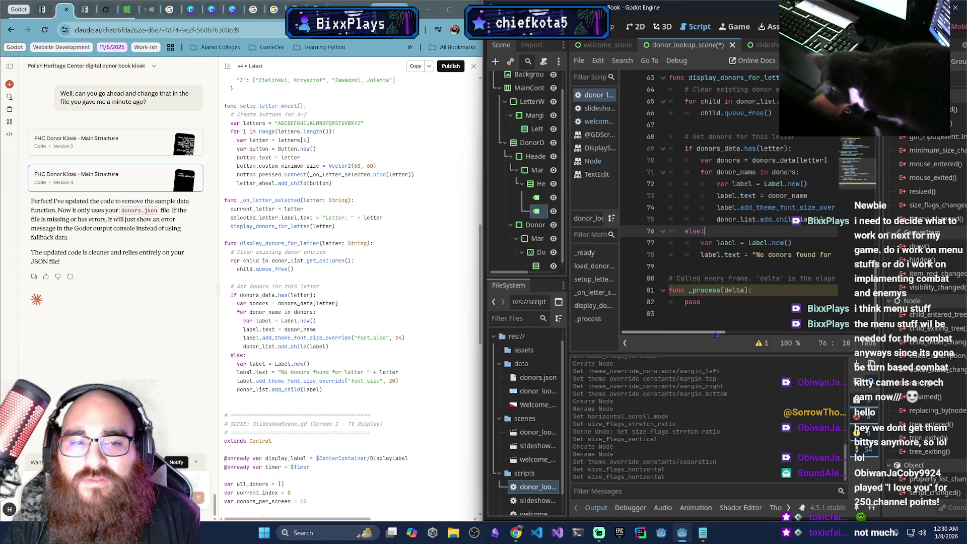
# Add label.add_theme_font_size_override("font_size", 20) inside the else block
pyautogui.click(713, 265)
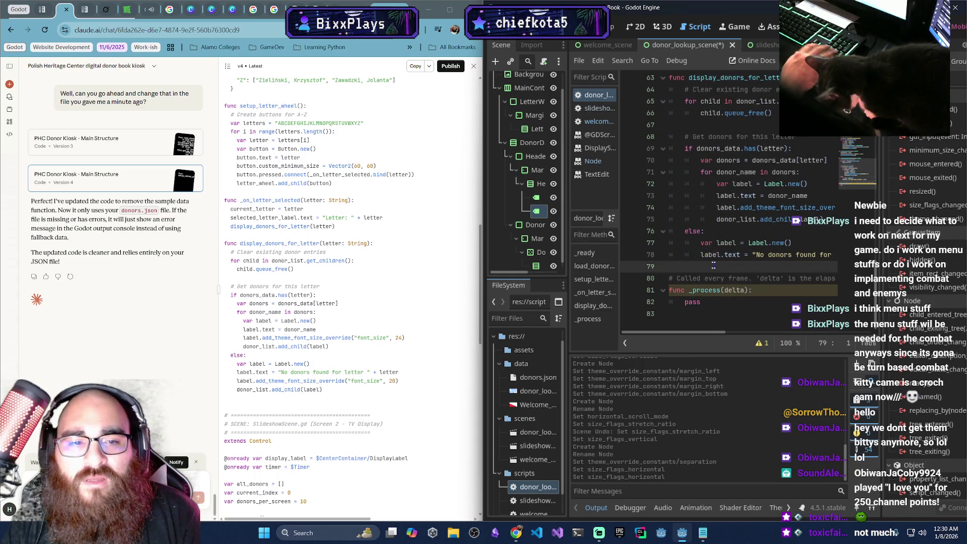
pyautogui.press('Return')
pyautogui.press('Up')
pyautogui.press('Tab')
pyautogui.press('Tab')
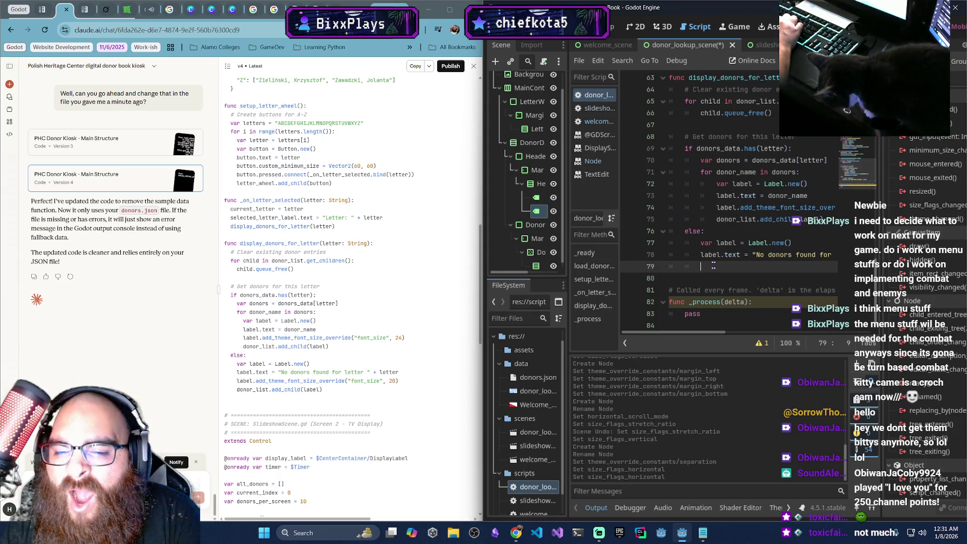
pyautogui.write('label.')
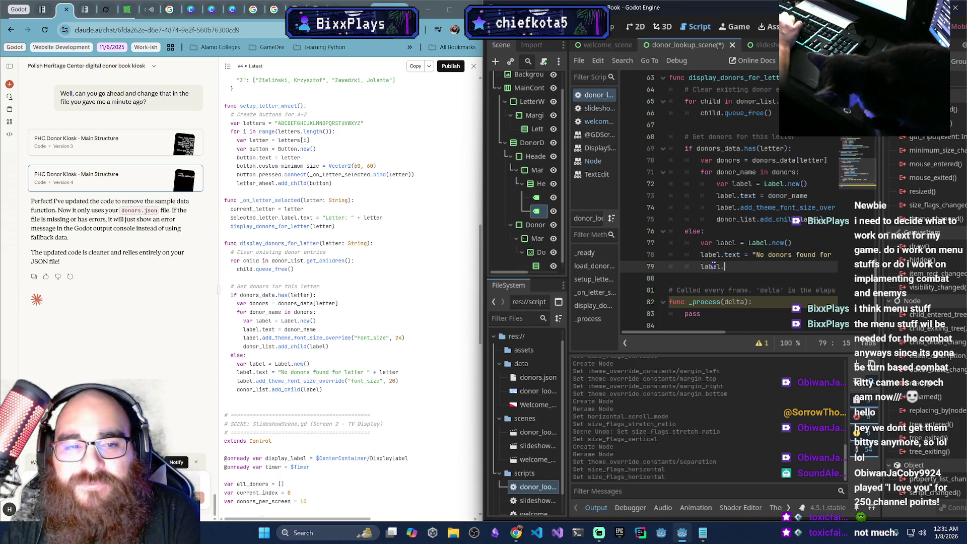
pyautogui.write('add_t')
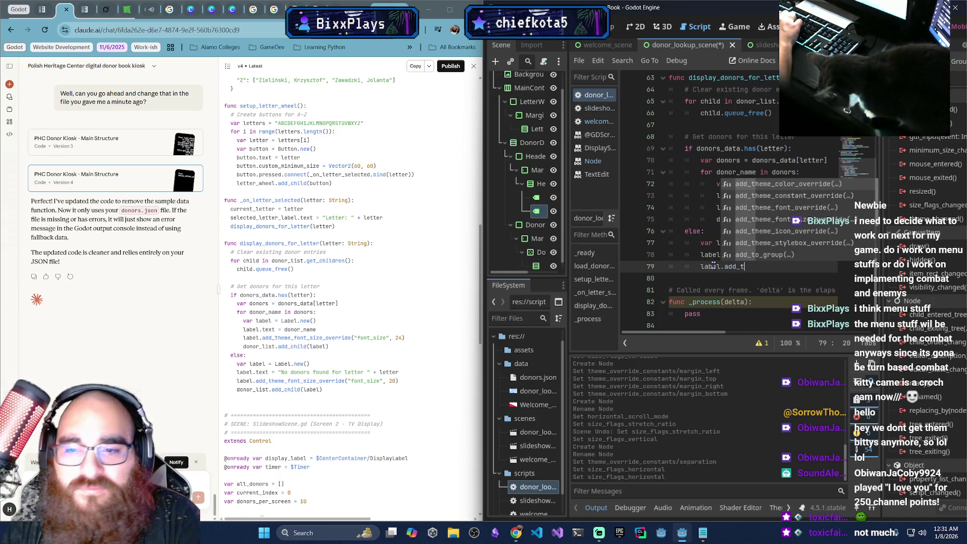
pyautogui.write('hem')
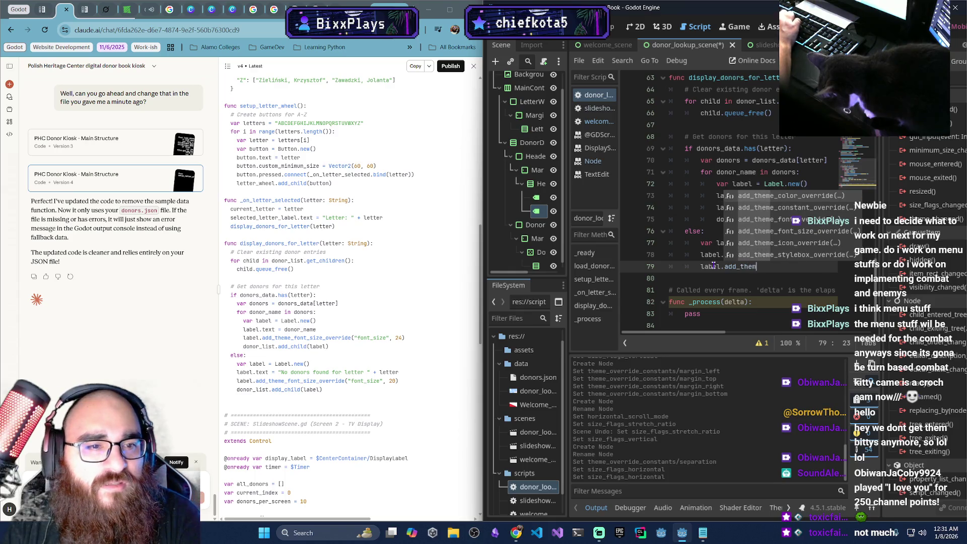
pyautogui.press('Down')
pyautogui.press('Down')
pyautogui.press('Down')
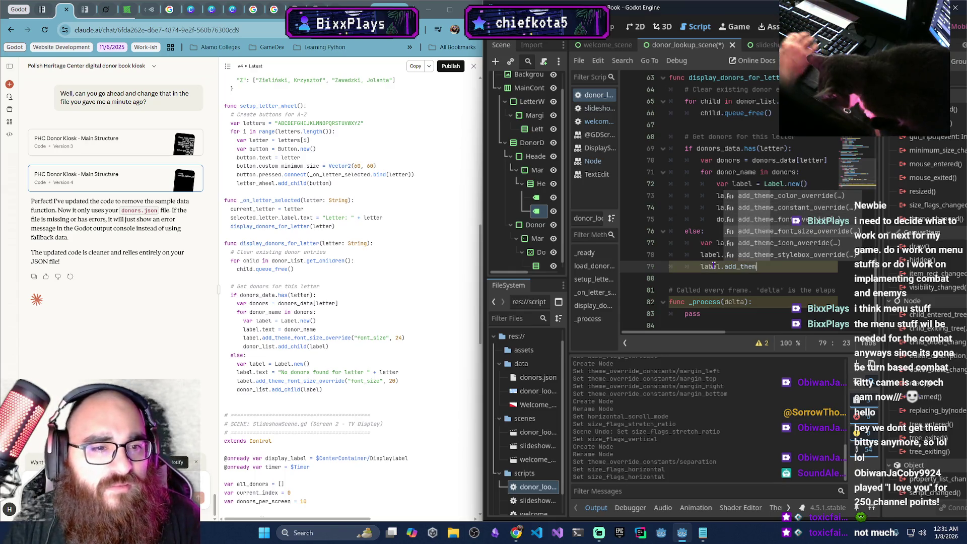
pyautogui.press('Return')
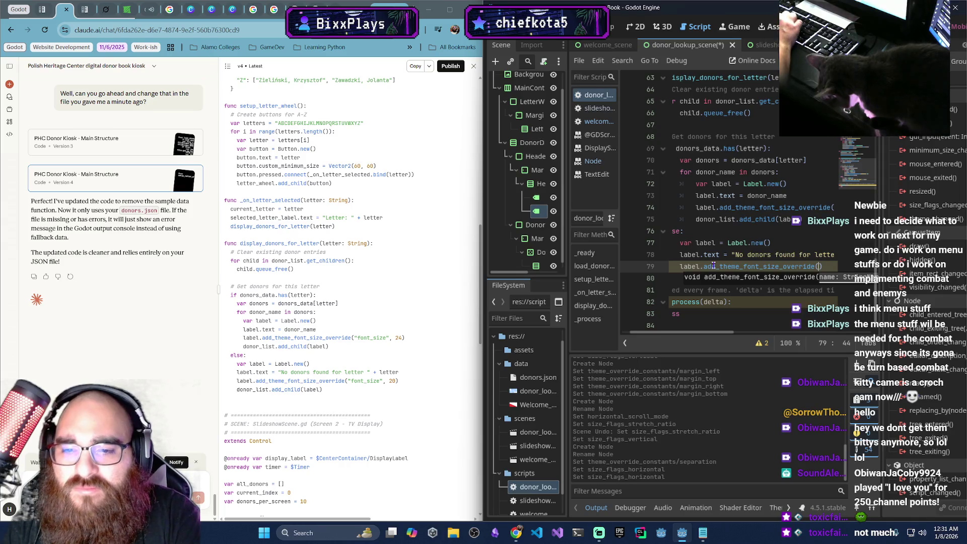
pyautogui.write('"font_')
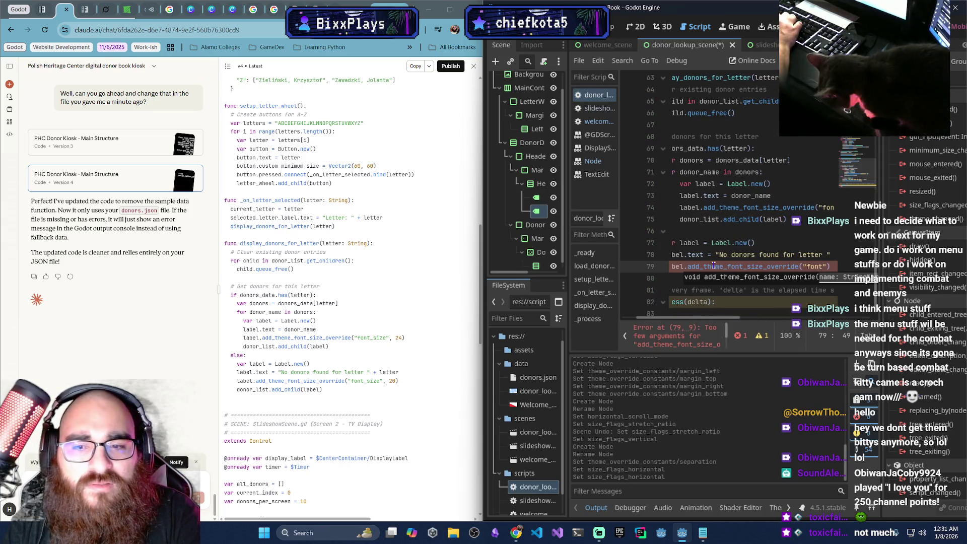
pyautogui.write('size"')
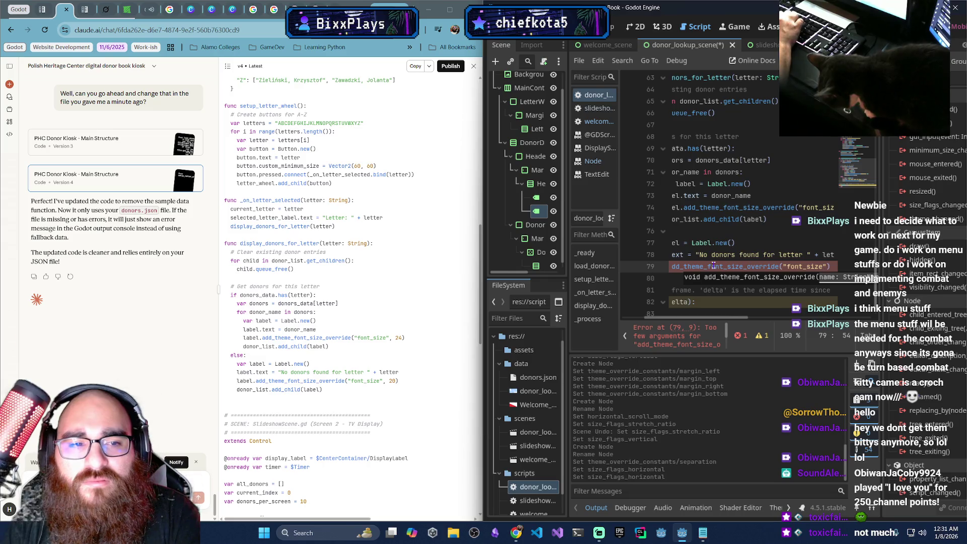
pyautogui.write(', 20)')
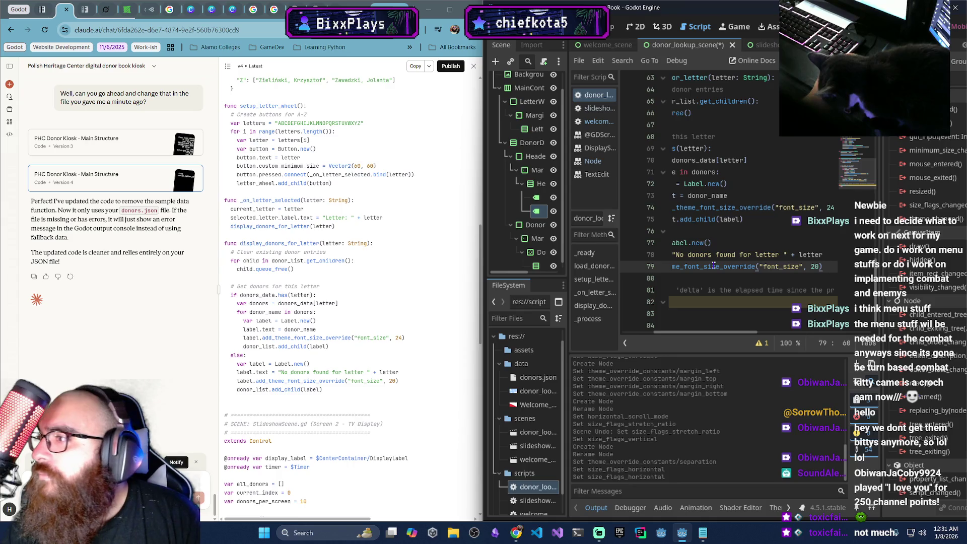
# Add donor_list.add_child(label) below the font size call
pyautogui.scroll(-1, 784, 274)
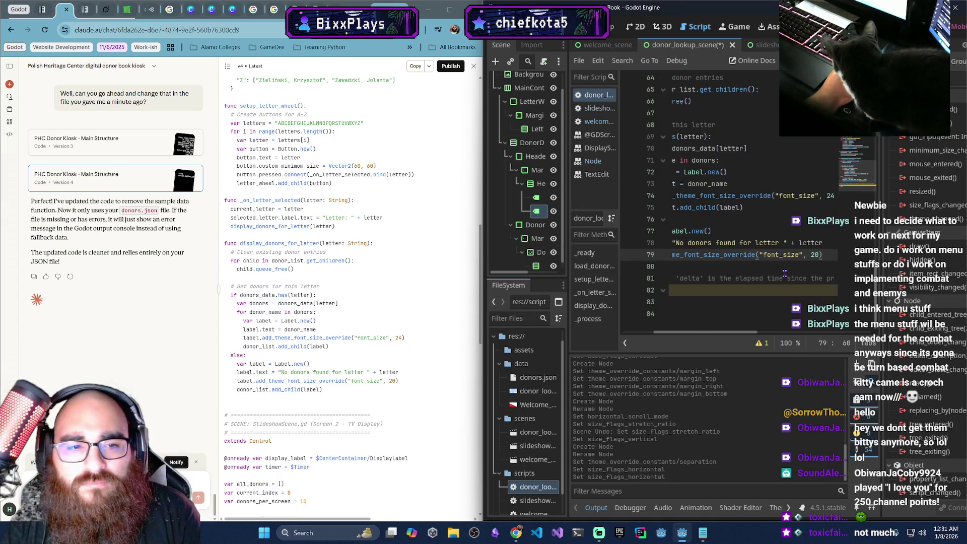
pyautogui.press('Return')
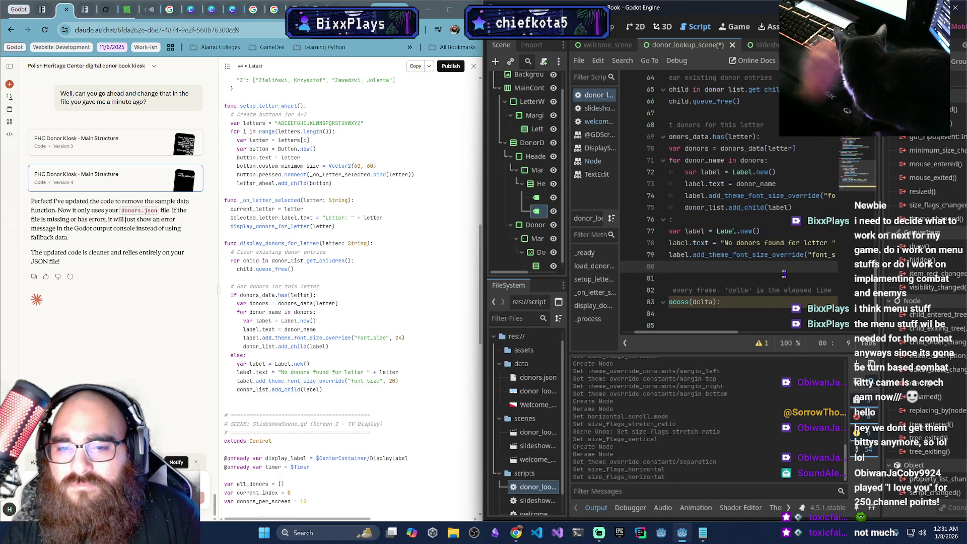
pyautogui.write('donor_l')
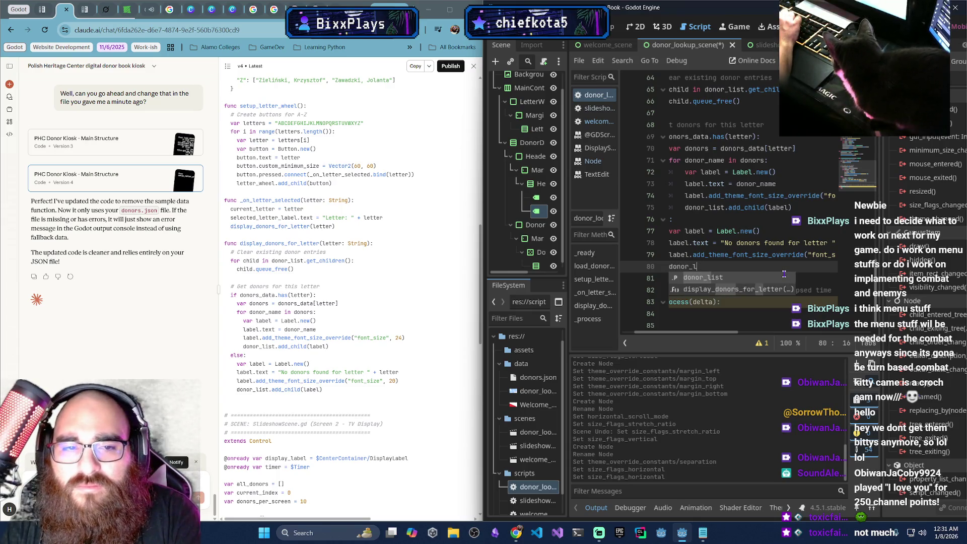
pyautogui.write('ist.add_chi')
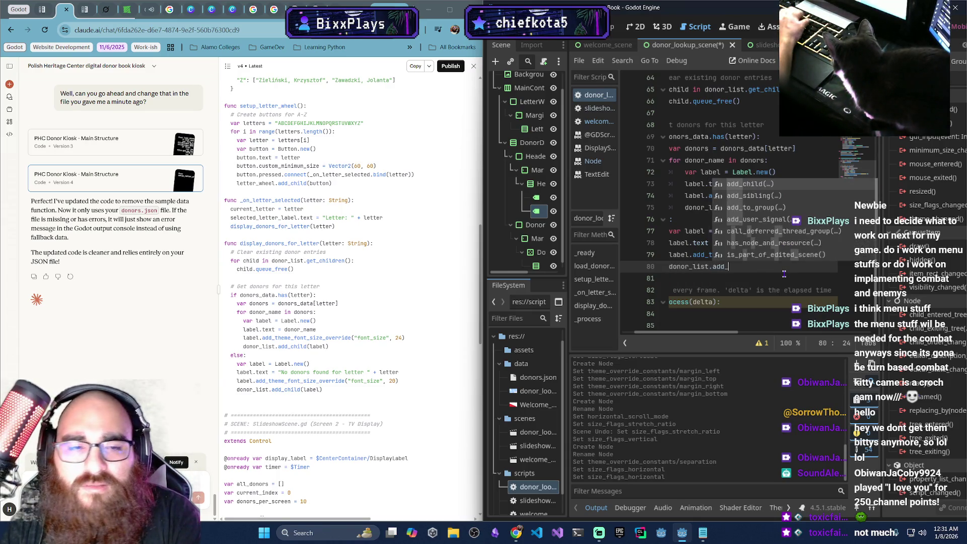
pyautogui.press('Return')
pyautogui.write('lab')
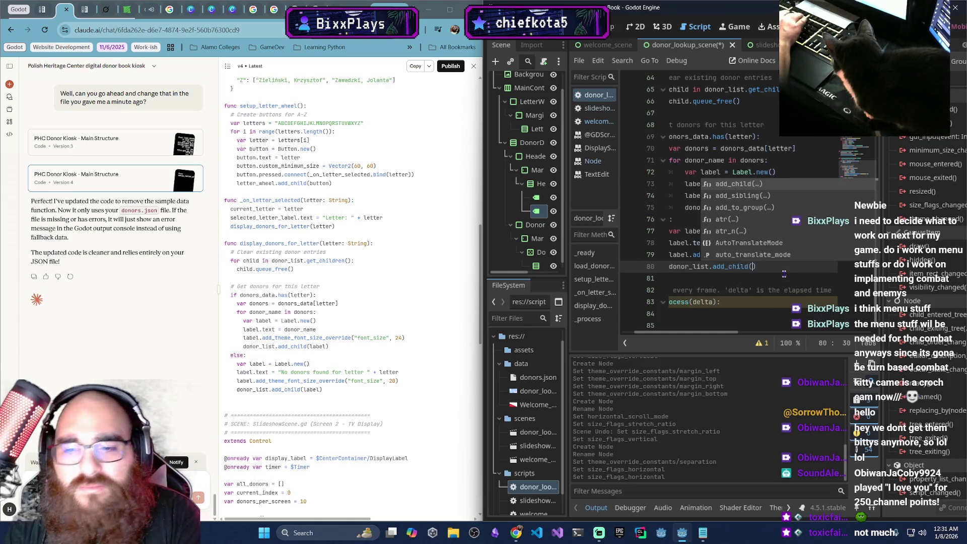
pyautogui.write('el)')
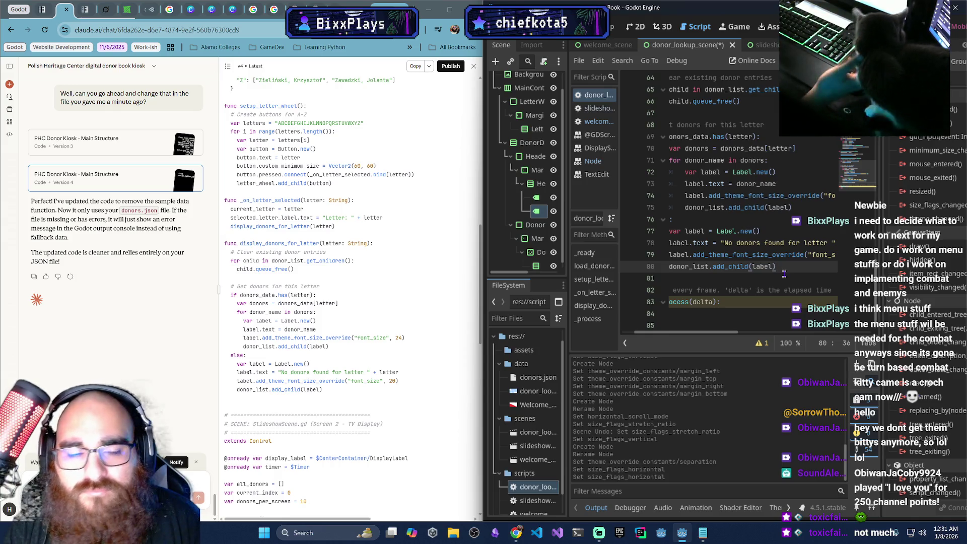
# Save the donor lookup script
pyautogui.scroll(13, 745, 254)
pyautogui.scroll(8, 745, 255)
pyautogui.hotkey('ctrl', 's')
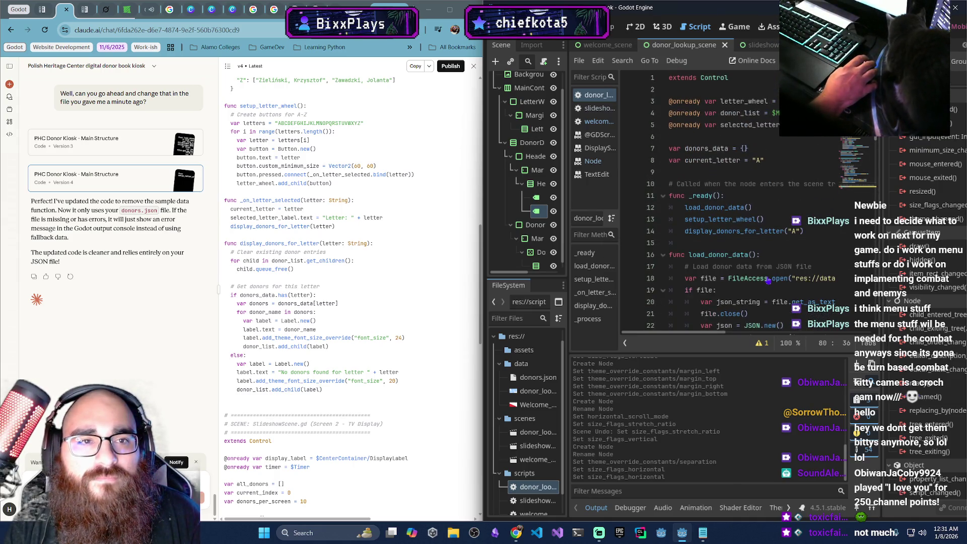
# Run the project from the welcome scene, advance to letter selection, then stop the game
pyautogui.click(610, 45)
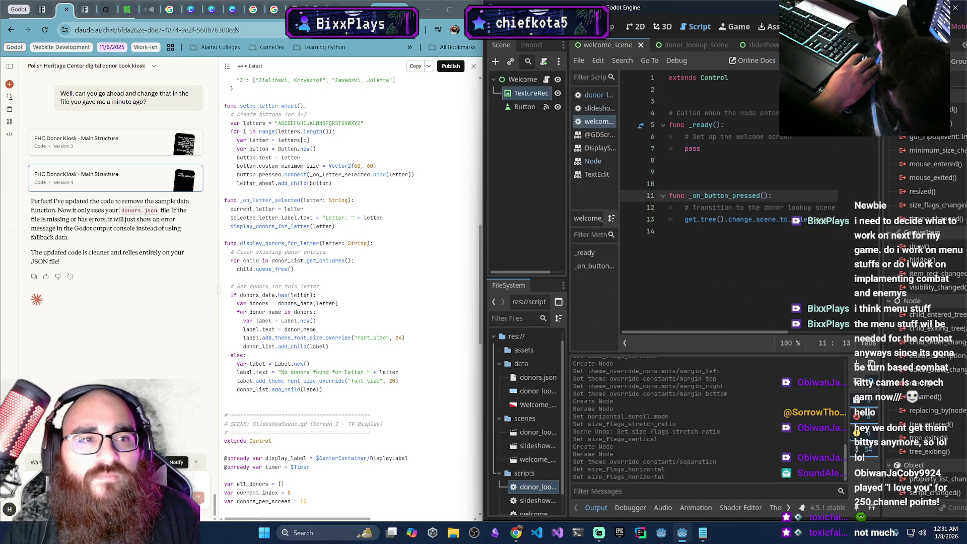
pyautogui.press('F5')
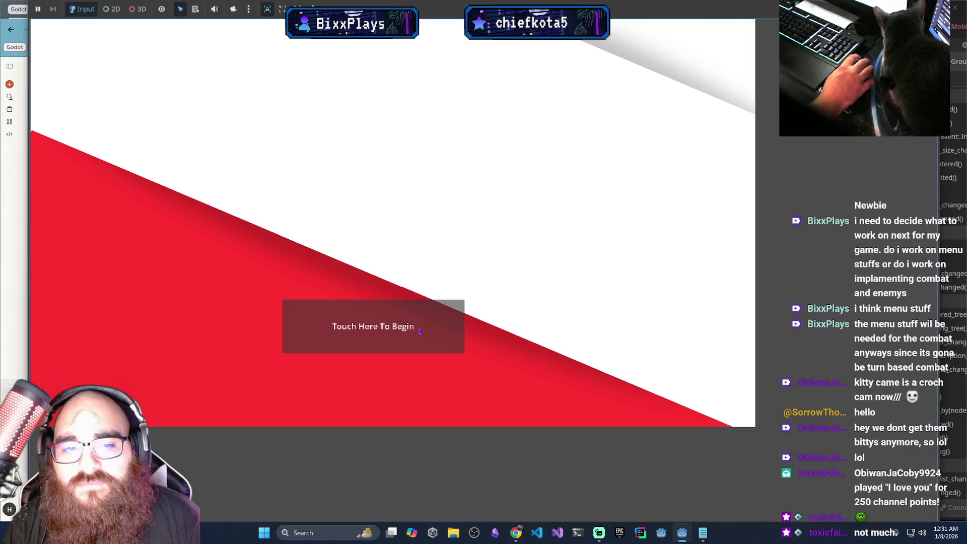
pyautogui.click(420, 331)
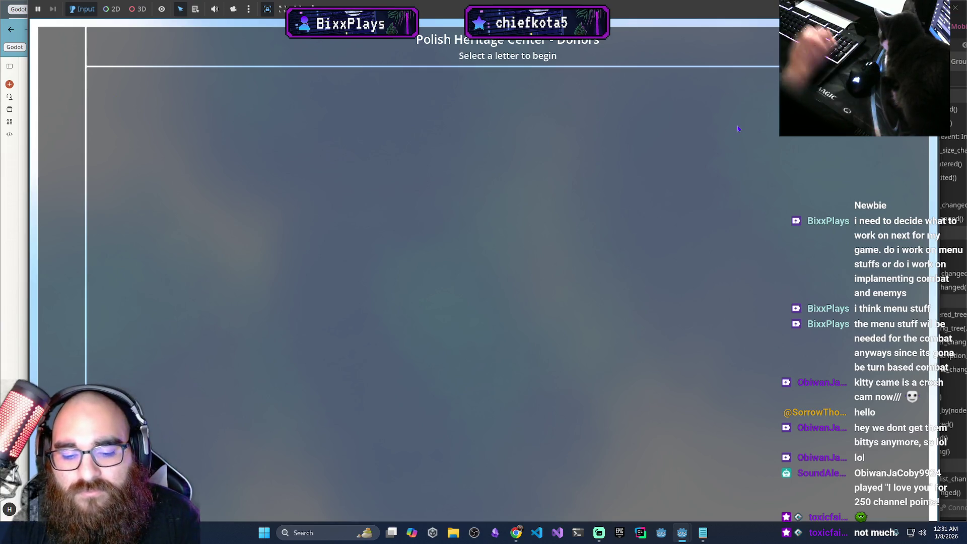
pyautogui.press('F8')
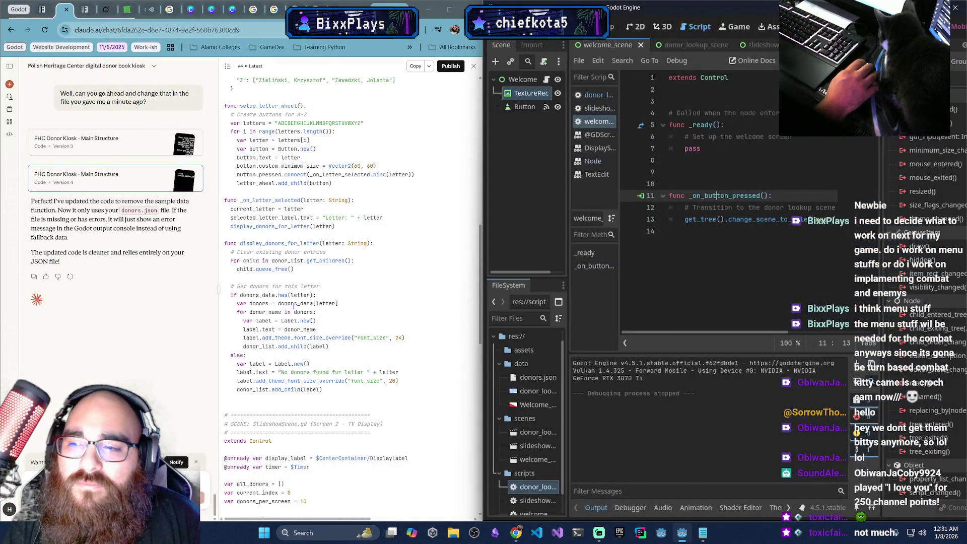
pyautogui.scroll(6, 195, 312)
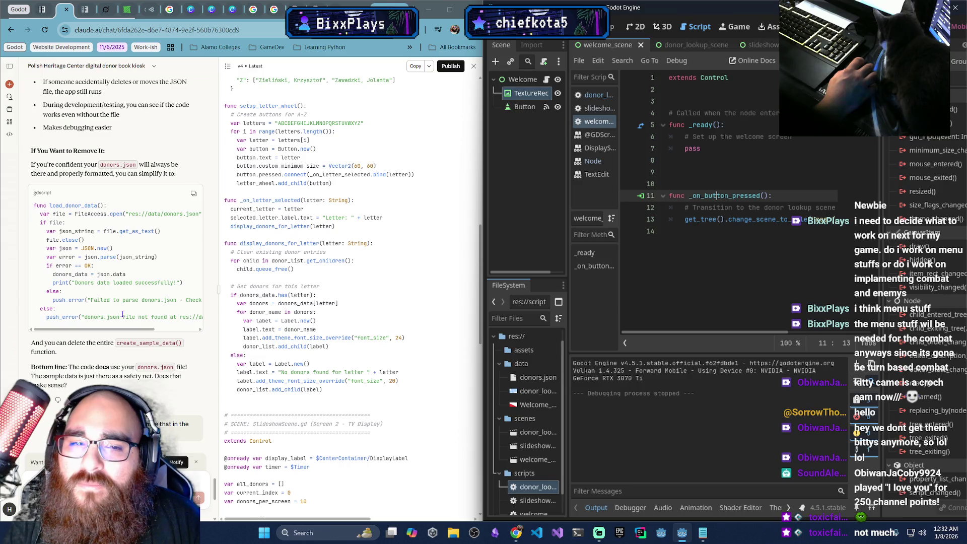
pyautogui.scroll(3, 122, 313)
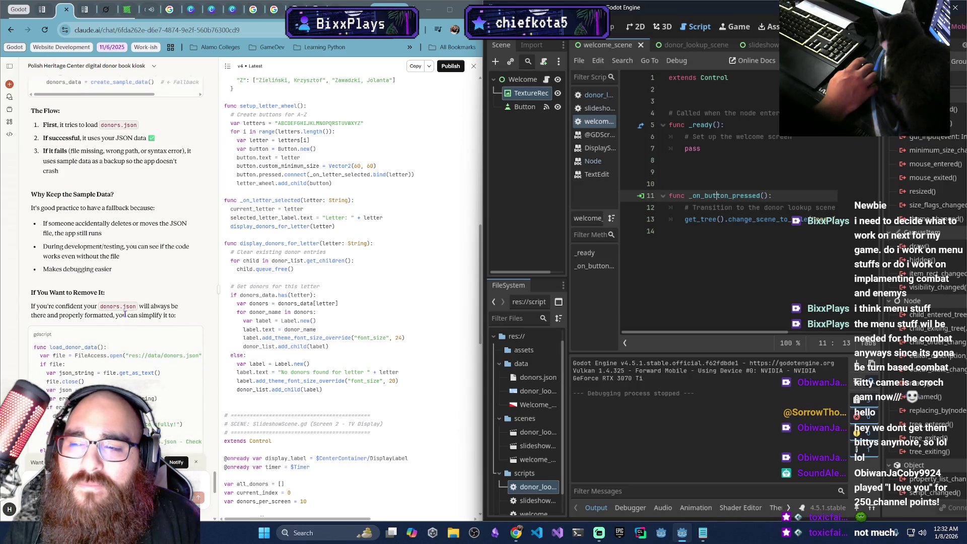
pyautogui.scroll(2, 126, 313)
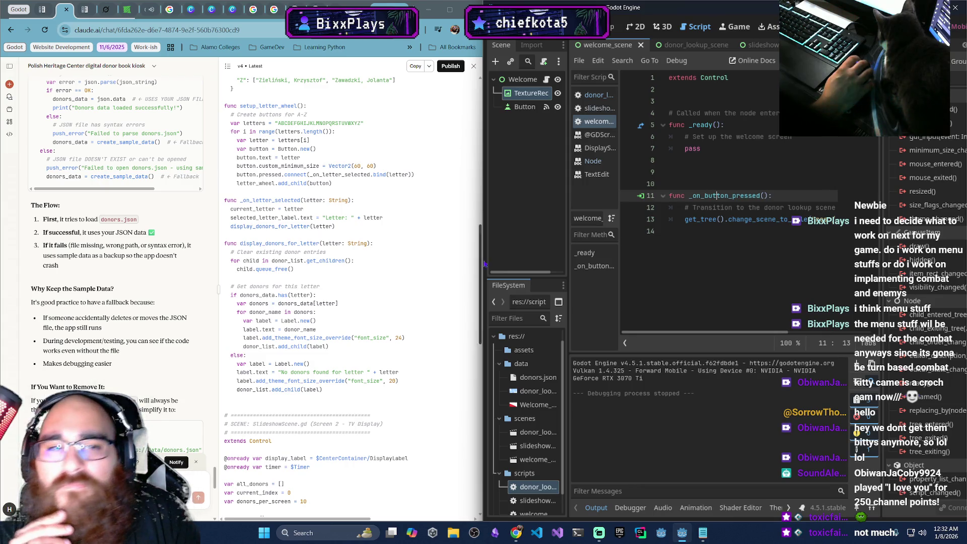
# Open the donor lookup script and uncomment the create_sample_data fallback call on line 29
pyautogui.click(683, 44)
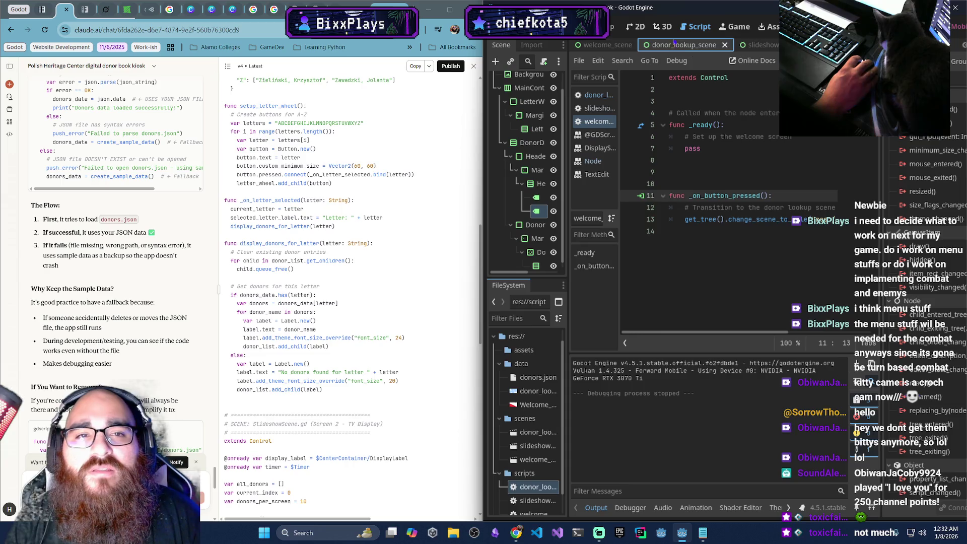
pyautogui.click(598, 109)
pyautogui.click(593, 95)
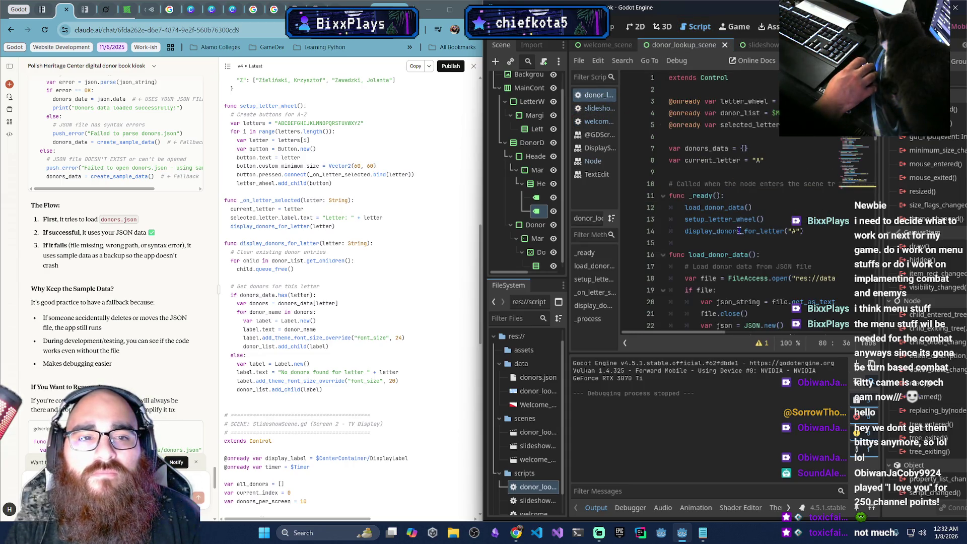
pyautogui.scroll(-7, 740, 230)
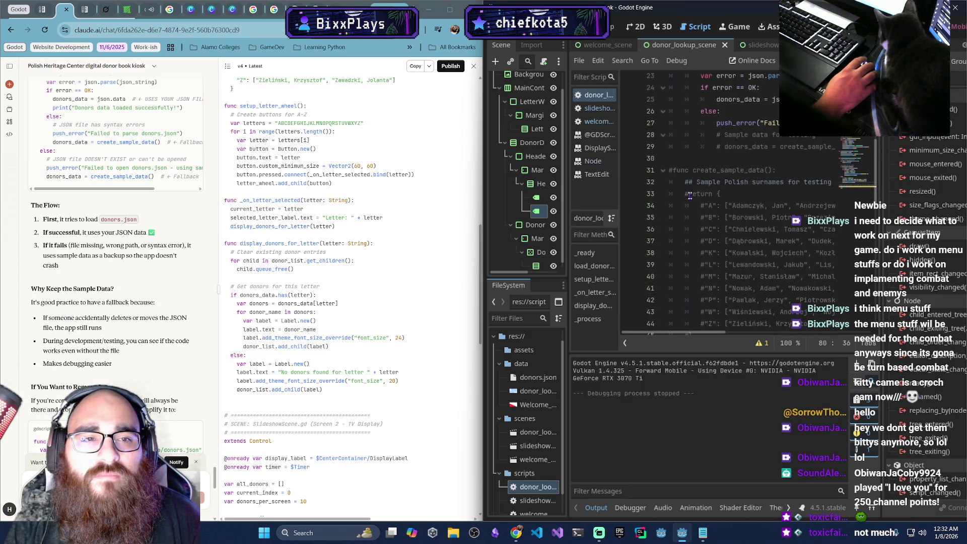
pyautogui.click(721, 146)
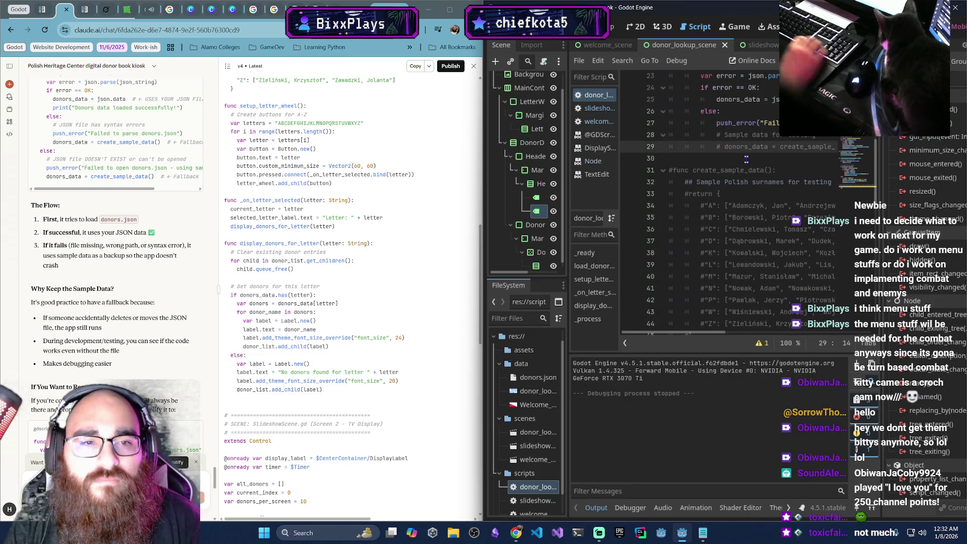
pyautogui.press('BackSpace')
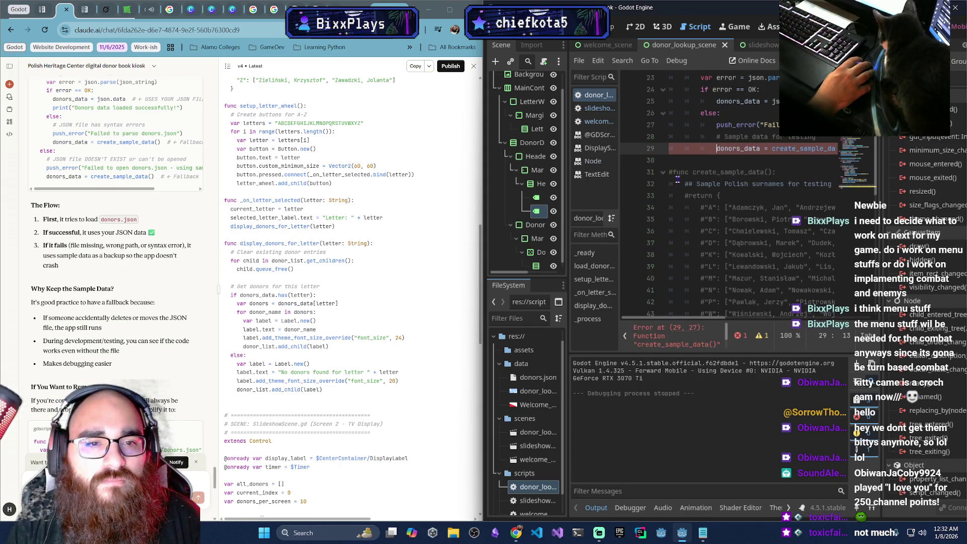
# Uncomment the create_sample_data function on lines 31–45 with Ctrl+K and run the project
pyautogui.moveTo(669, 172); pyautogui.dragTo(759, 235)
pyautogui.scroll(-3, 753, 233)
pyautogui.hotkey('ctrl', 'k')
pyautogui.scroll(3, 757, 233)
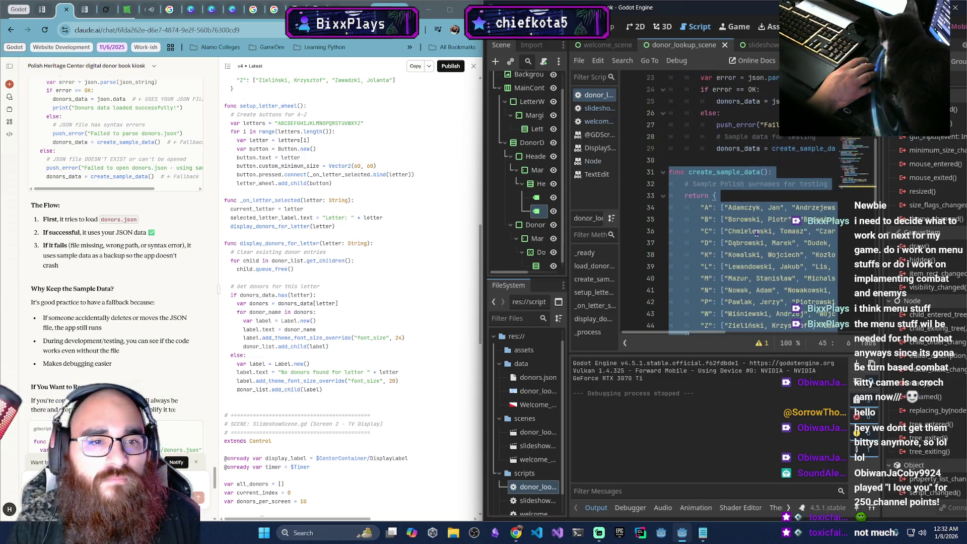
pyautogui.click(759, 193)
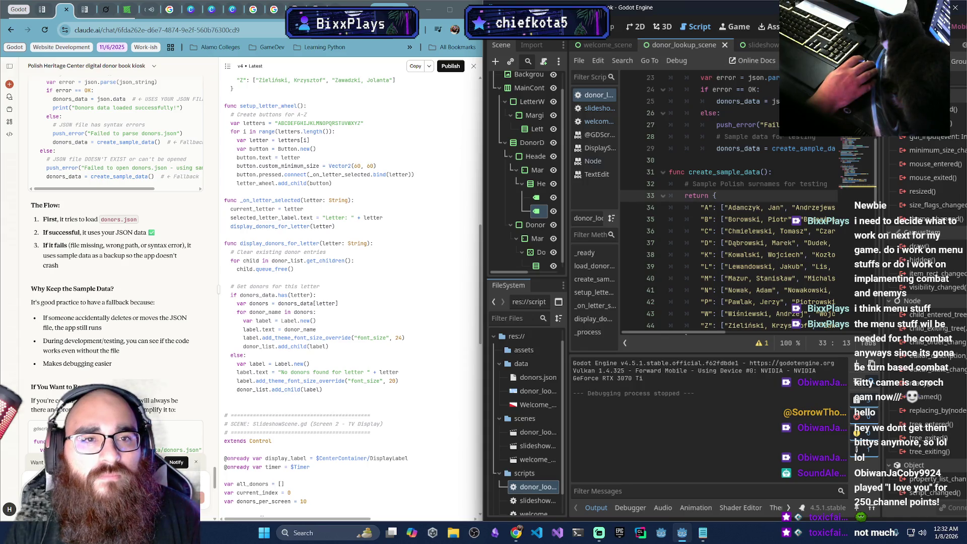
pyautogui.press('F5')
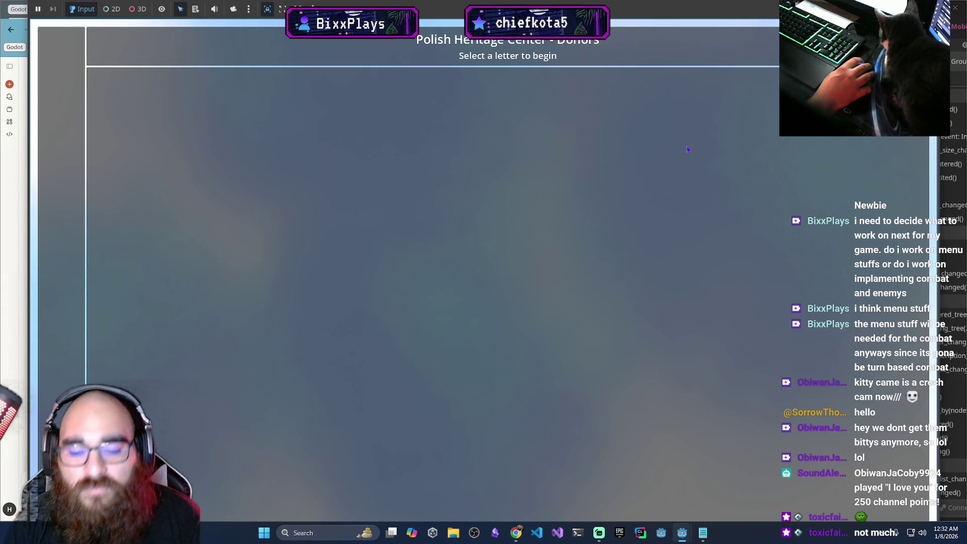
# Stop the test run, scroll through the load_donor_data code, then launch the kiosk again
pyautogui.press('F8')
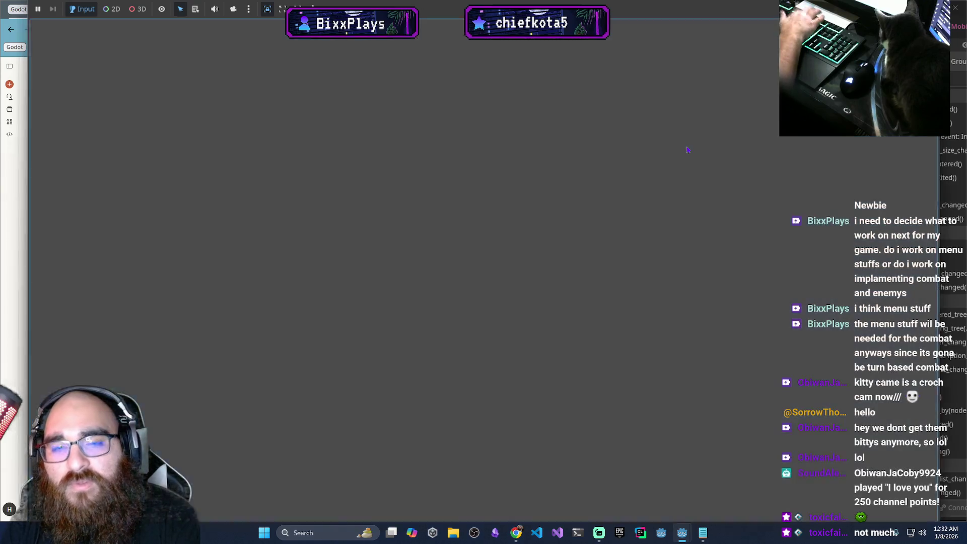
pyautogui.scroll(7, 690, 160)
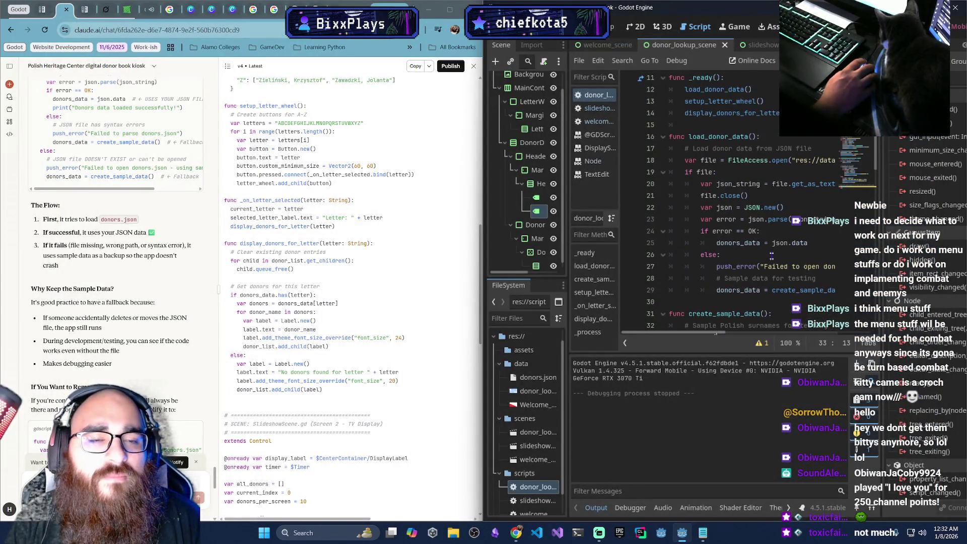
pyautogui.scroll(1, 750, 243)
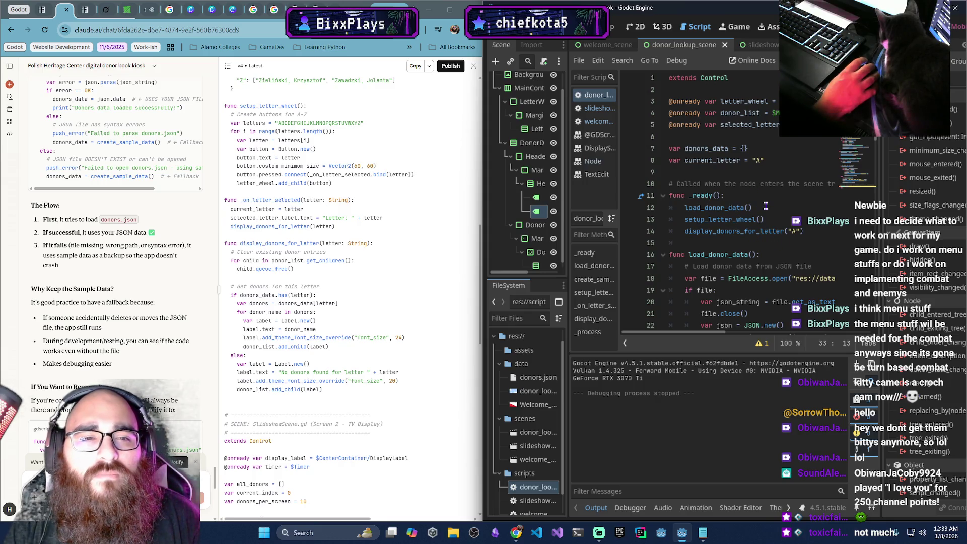
pyautogui.scroll(-2, 720, 232)
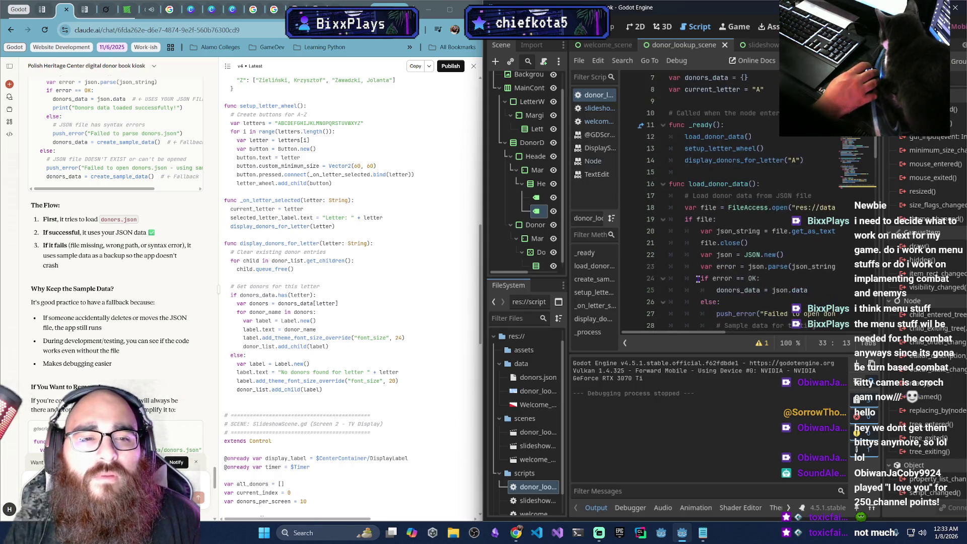
pyautogui.scroll(-2, 683, 278)
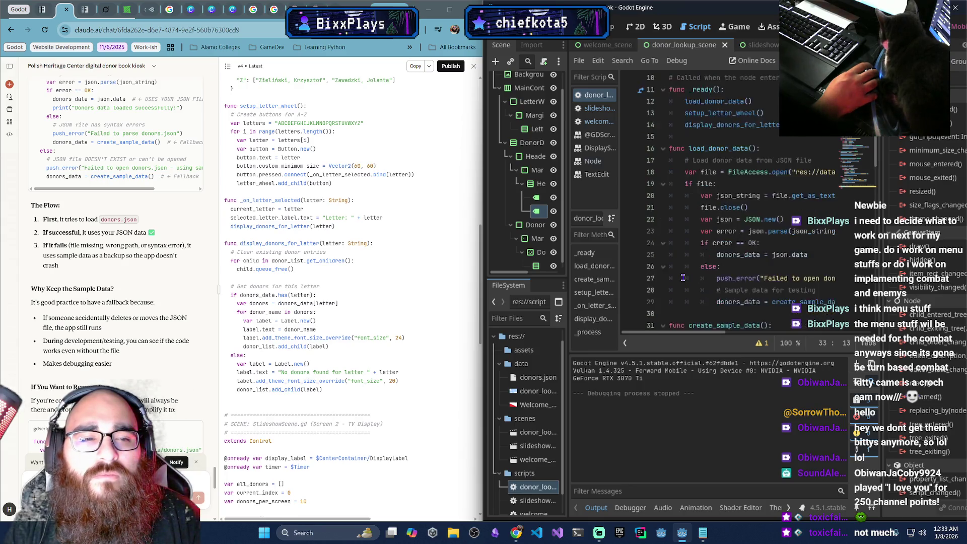
pyautogui.moveTo(723, 333)
pyautogui.mouseDown()
pyautogui.moveTo(774, 334)
pyautogui.moveTo(729, 333)
pyautogui.mouseUp()
pyautogui.scroll(4, 730, 259)
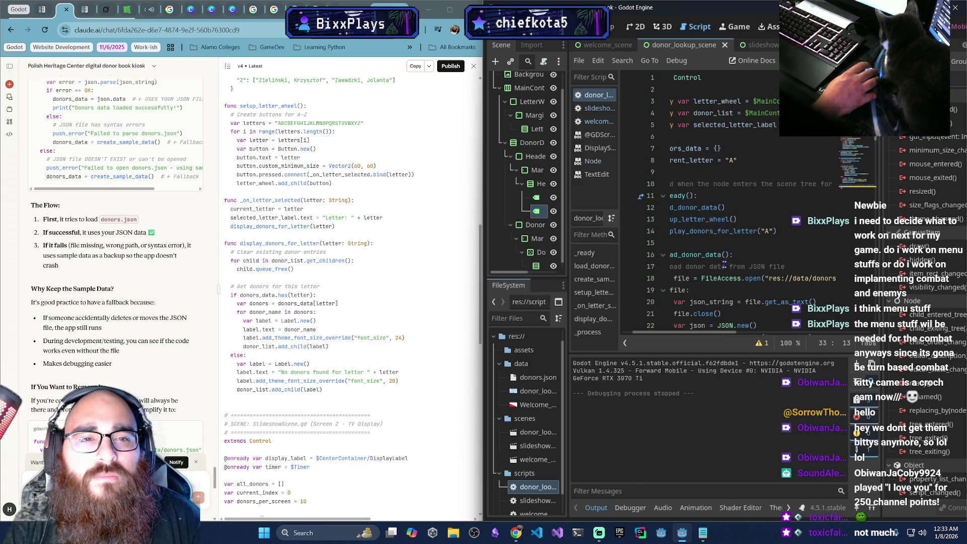
pyautogui.moveTo(687, 332)
pyautogui.mouseDown()
pyautogui.moveTo(715, 333)
pyautogui.moveTo(677, 333)
pyautogui.mouseUp()
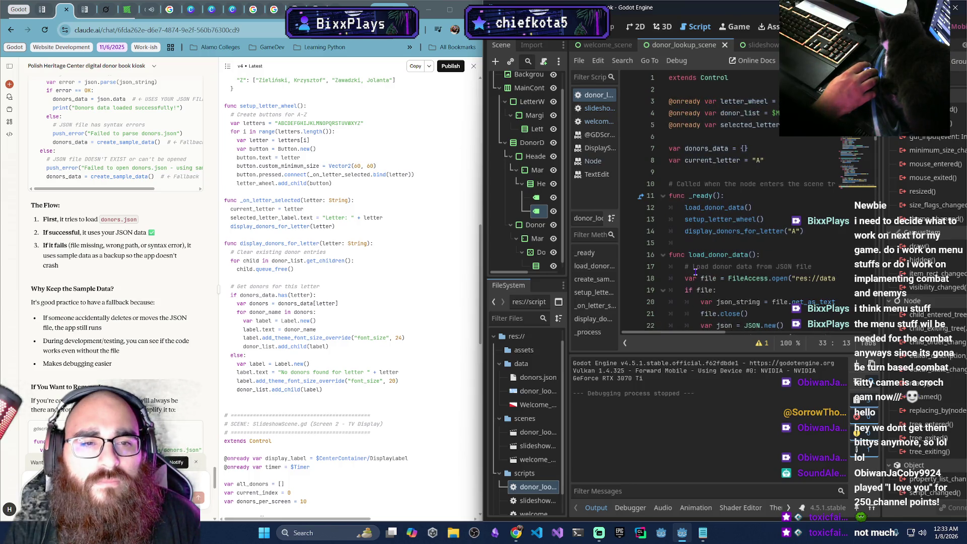
pyautogui.scroll(-1, 694, 271)
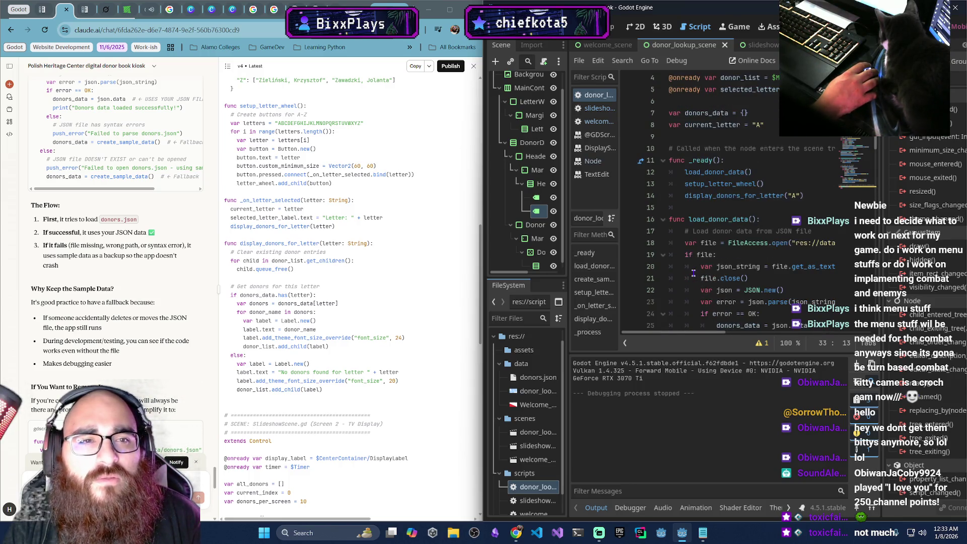
pyautogui.scroll(-2, 694, 273)
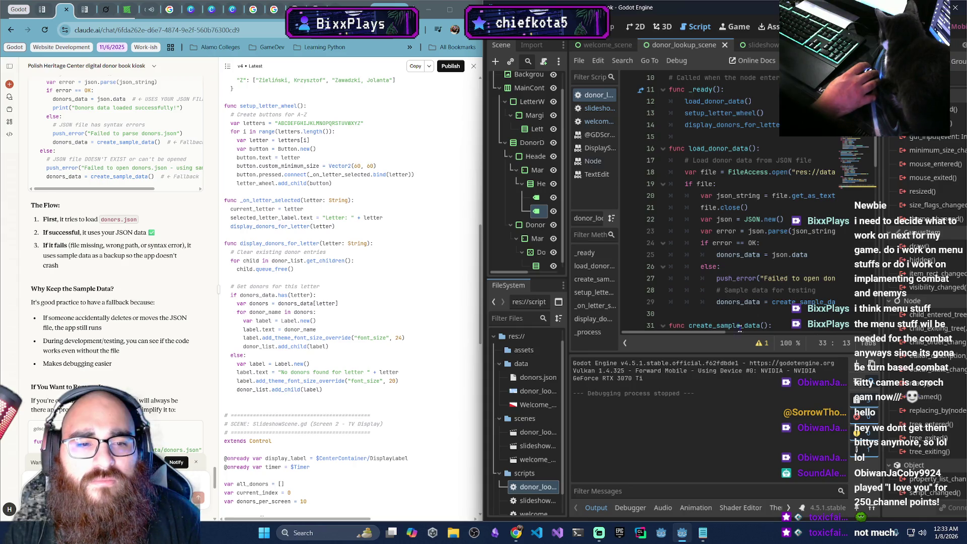
pyautogui.scroll(-1, 751, 302)
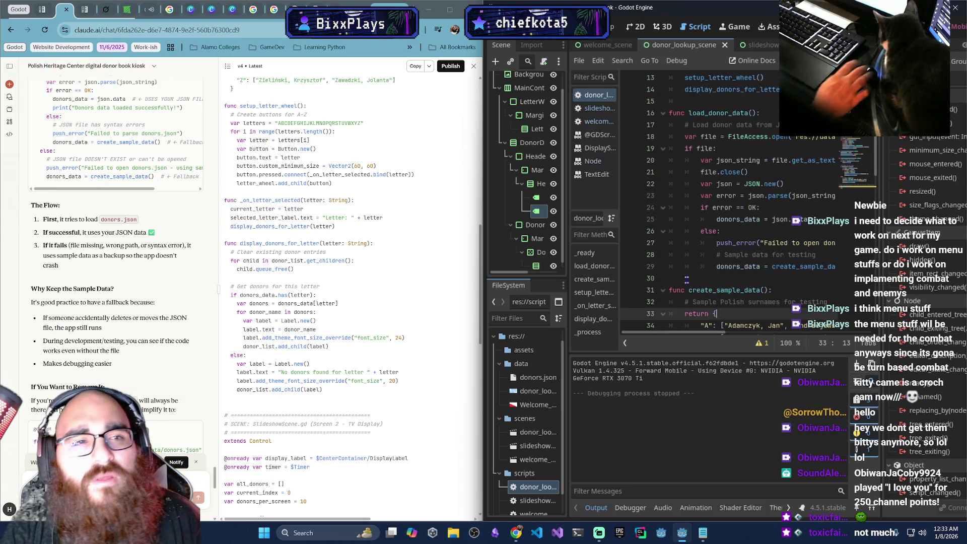
pyautogui.press('F6')
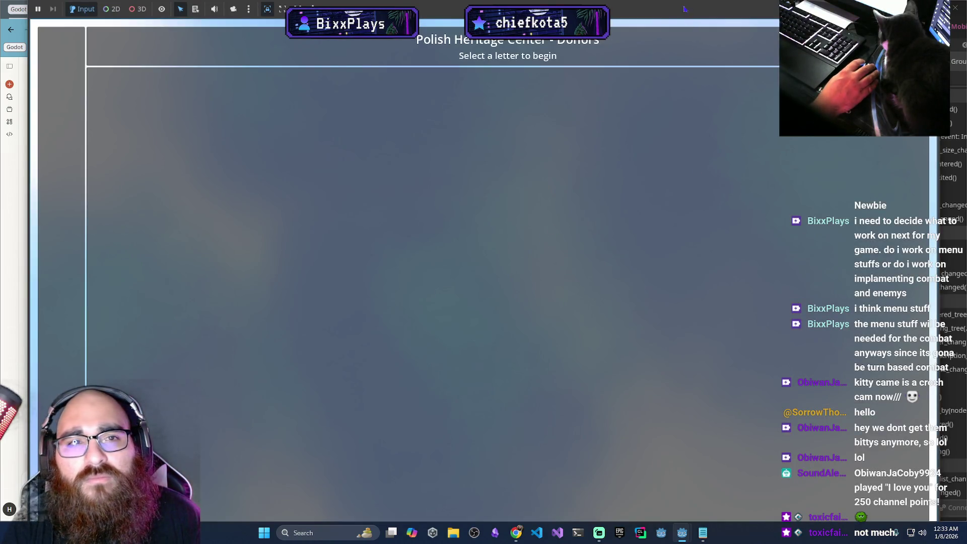
# Switch back to the Godot script editor and toggle the Output panel closed and open
pyautogui.hotkey('alt', 'Tab')
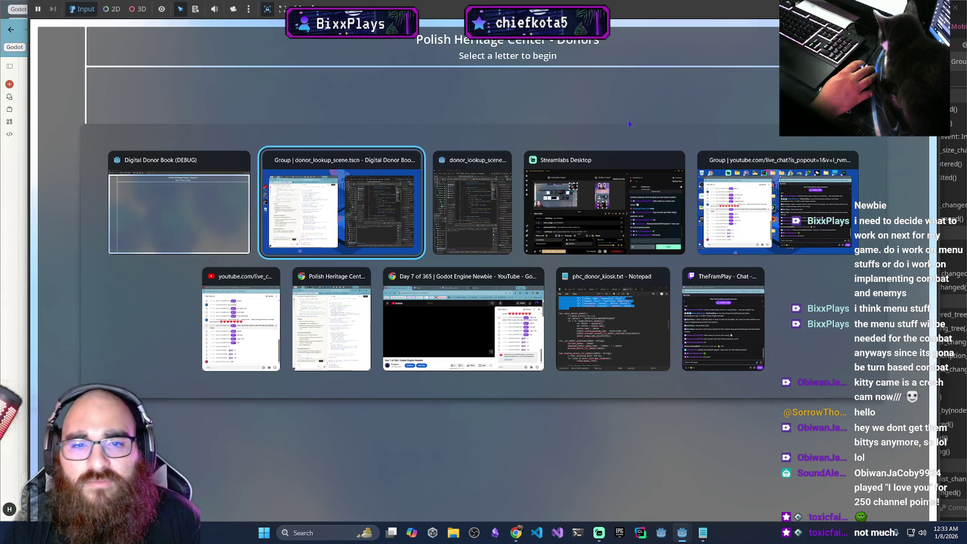
pyautogui.hotkey('alt', 'Tab')
pyautogui.hotkey('alt', 'Tab')
pyautogui.hotkey('alt', 'Tab')
pyautogui.hotkey('alt', 'Tab')
pyautogui.hotkey('alt', 'Tab')
pyautogui.hotkey('alt', 'Tab')
pyautogui.hotkey('alt', 'Tab')
pyautogui.hotkey('alt', 'Tab')
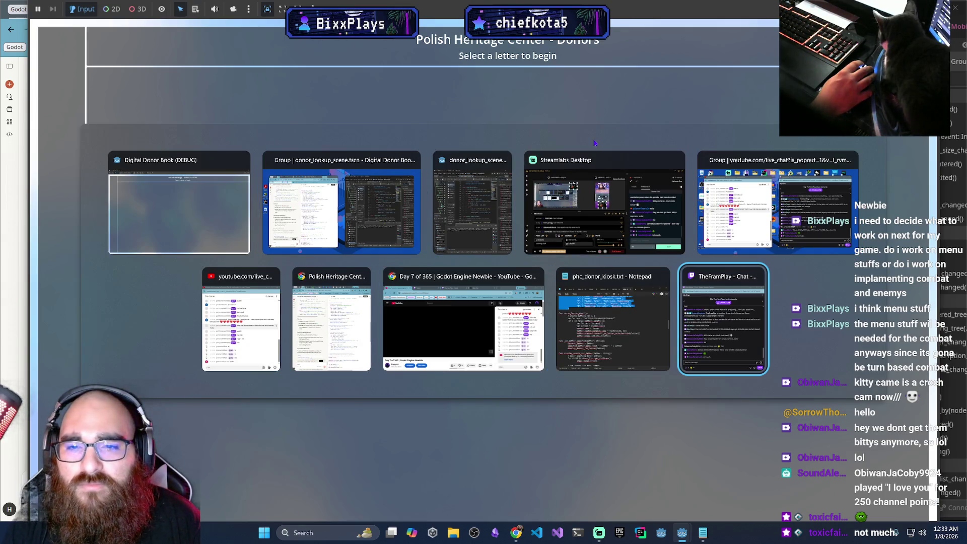
pyautogui.hotkey('alt', 'Tab')
pyautogui.hotkey('alt', 'Tab')
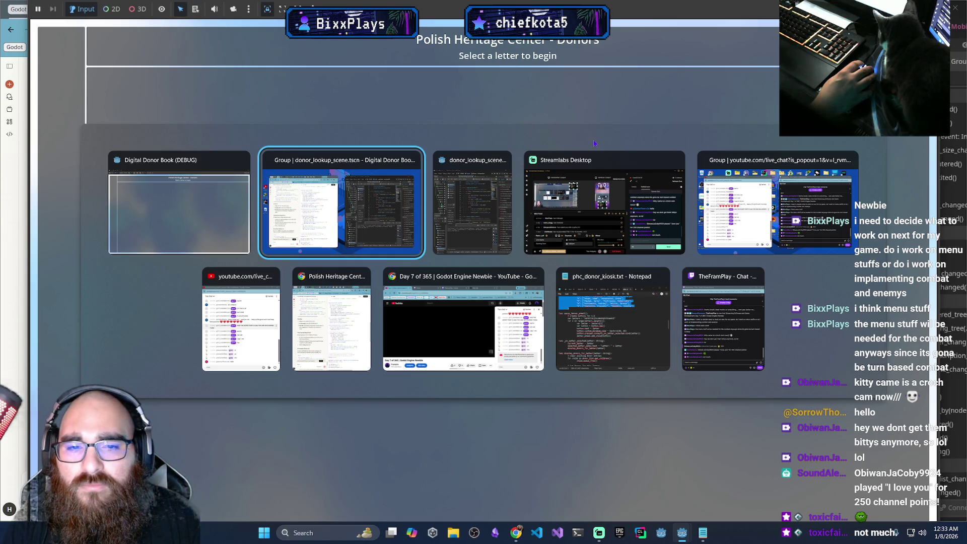
pyautogui.hotkey('alt', 'Tab')
pyautogui.hotkey('alt', 'Tab')
pyautogui.hotkey('alt', 'Tab')
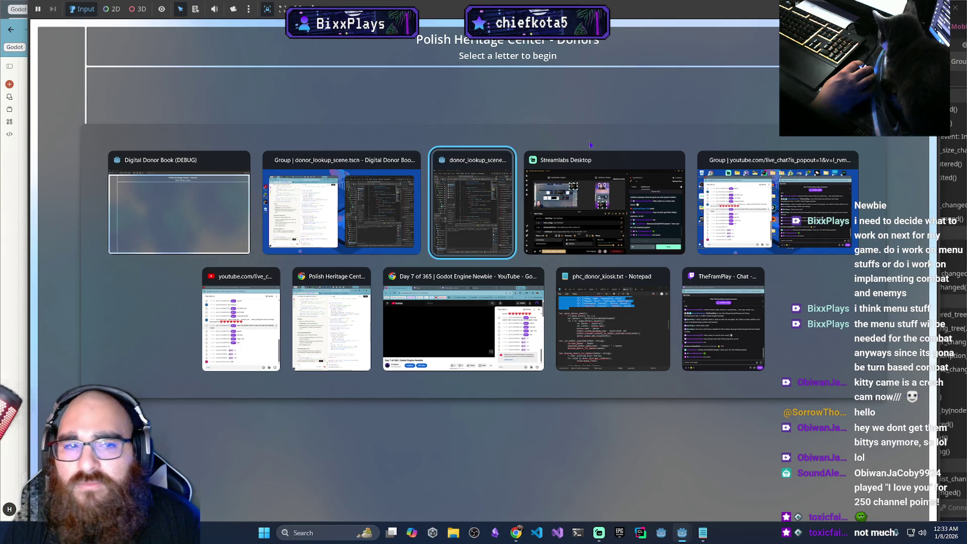
pyautogui.hotkey('alt', 'Tab')
pyautogui.hotkey('alt', 'Tab')
pyautogui.hotkey('alt', 'Tab')
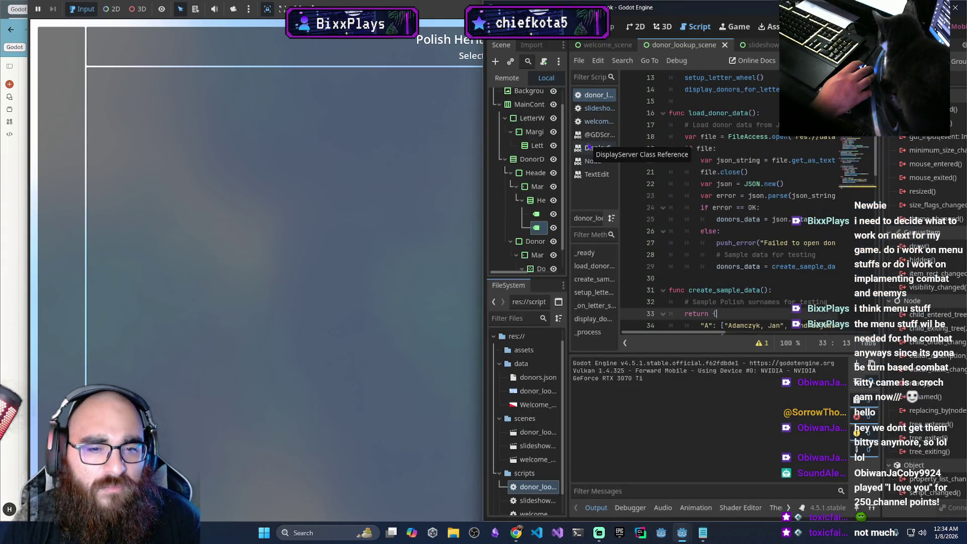
pyautogui.click(592, 510)
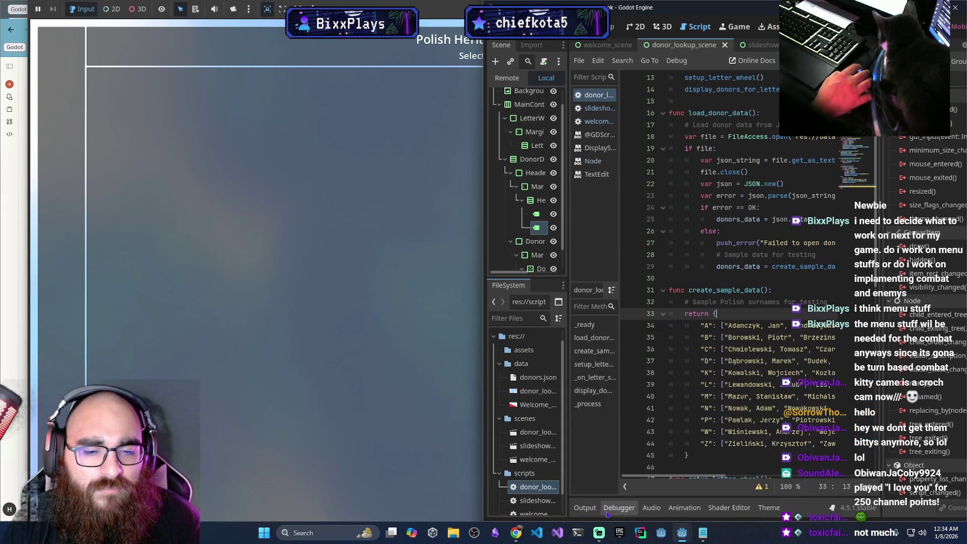
pyautogui.click(590, 512)
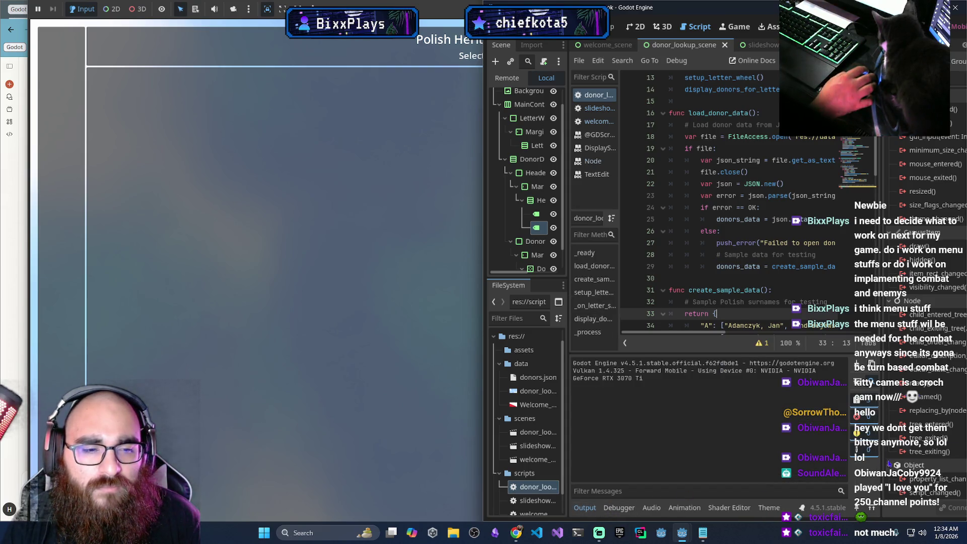
# Check the unused parameter warning, select the donors.json path on line 18, then run and stop the scene
pyautogui.click(762, 343)
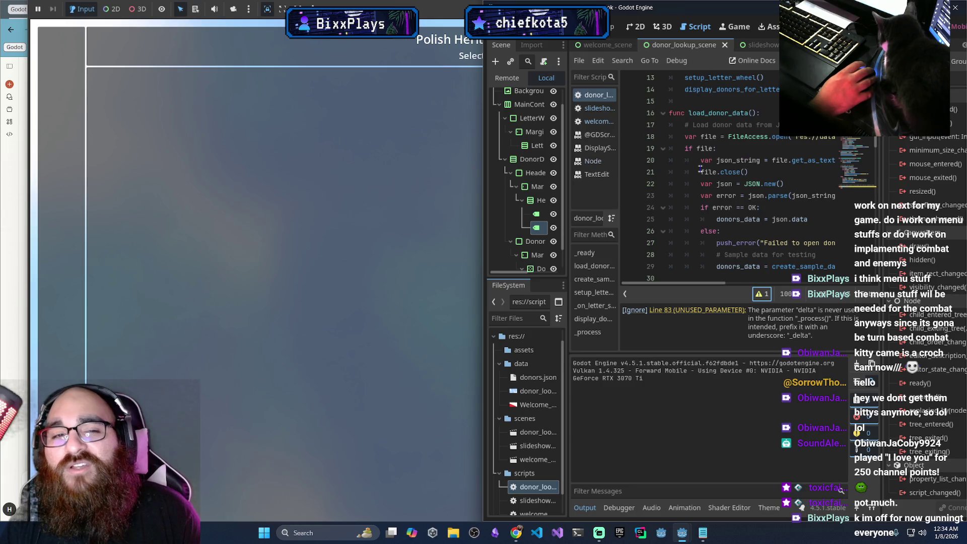
pyautogui.moveTo(746, 137)
pyautogui.mouseDown()
pyautogui.moveTo(834, 137)
pyautogui.moveTo(805, 143)
pyautogui.mouseUp()
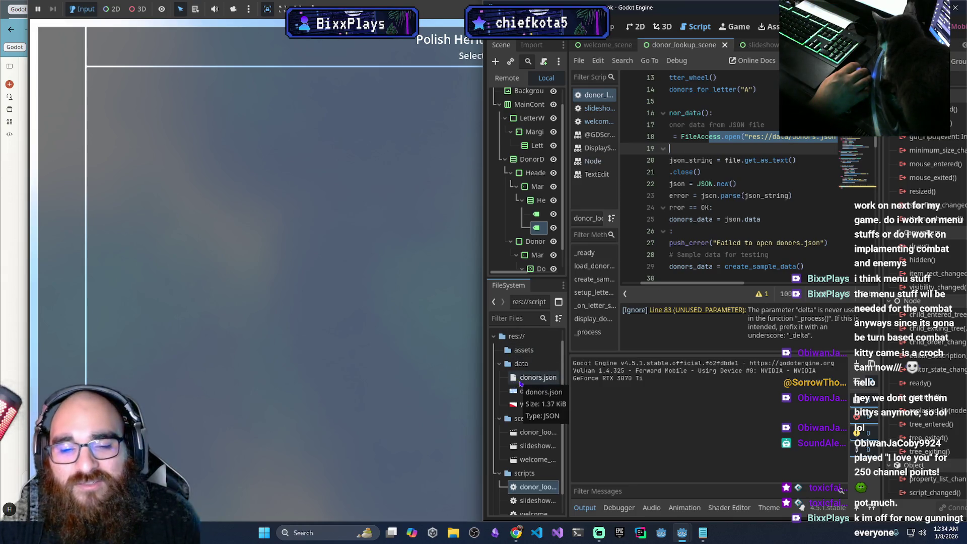
pyautogui.click(403, 244)
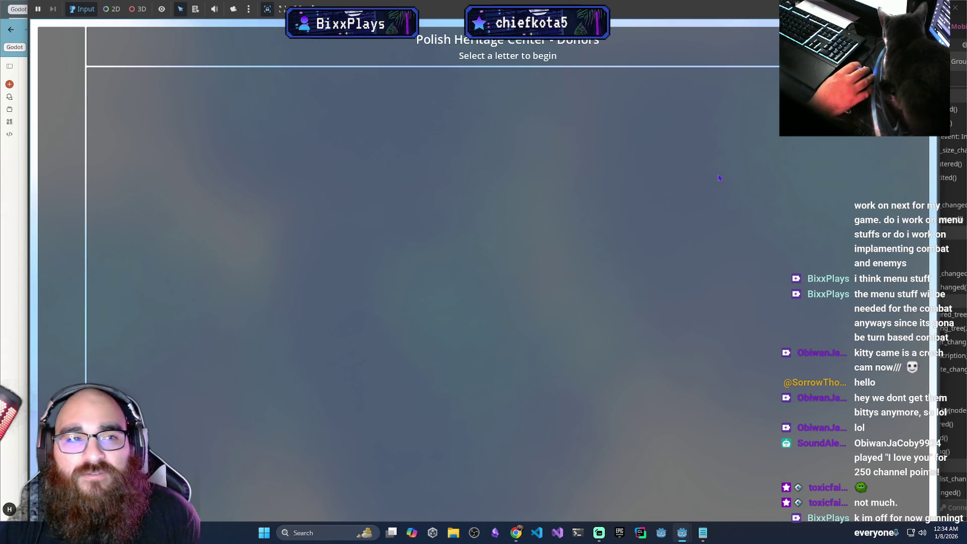
pyautogui.press('F8')
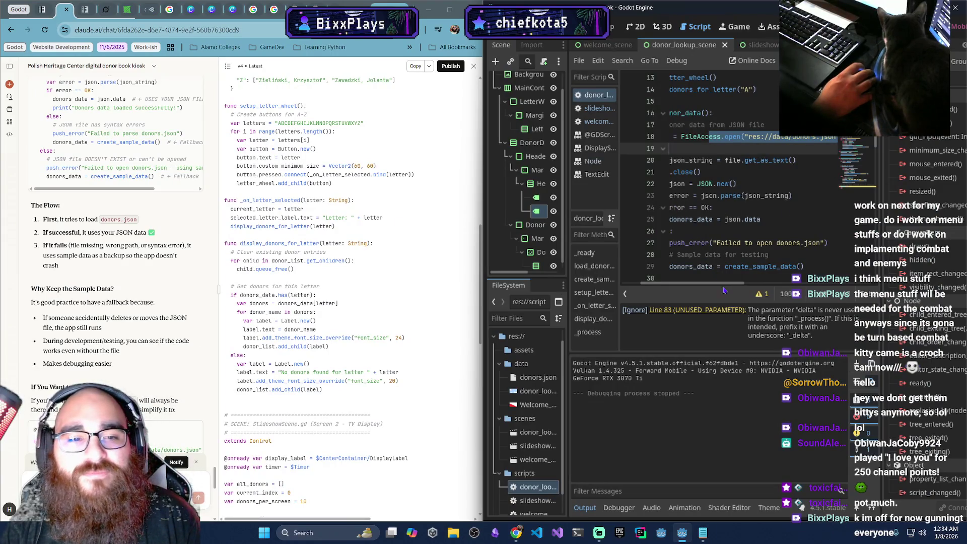
# Select the updated donor lookup code in Claude's reply
pyautogui.moveTo(728, 287); pyautogui.dragTo(689, 291)
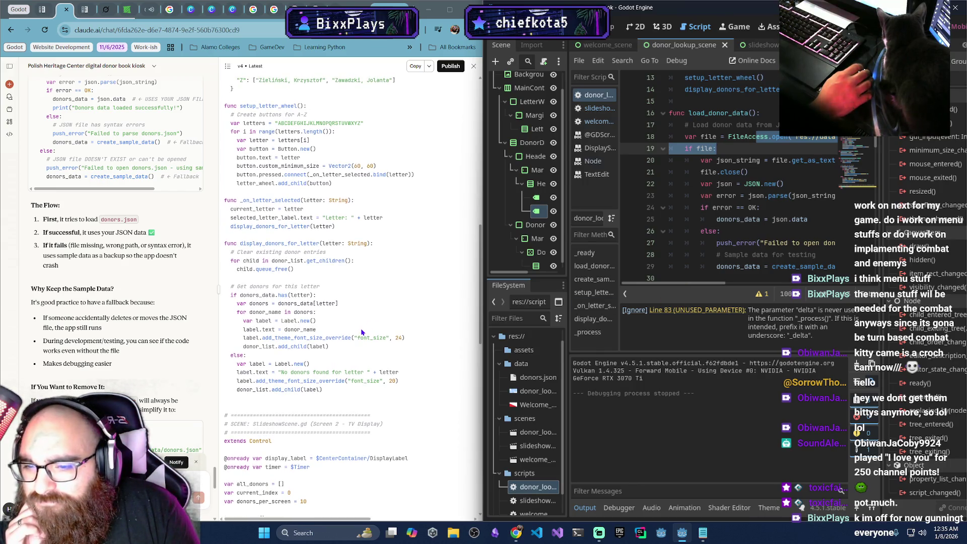
pyautogui.scroll(12, 361, 332)
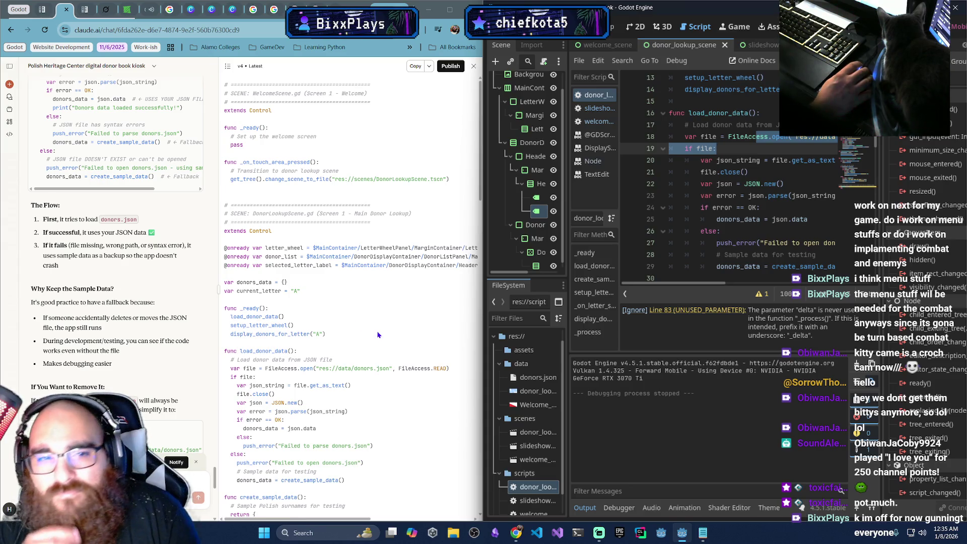
pyautogui.moveTo(224, 231)
pyautogui.mouseDown()
pyautogui.moveTo(318, 299)
pyautogui.moveTo(353, 307)
pyautogui.mouseUp()
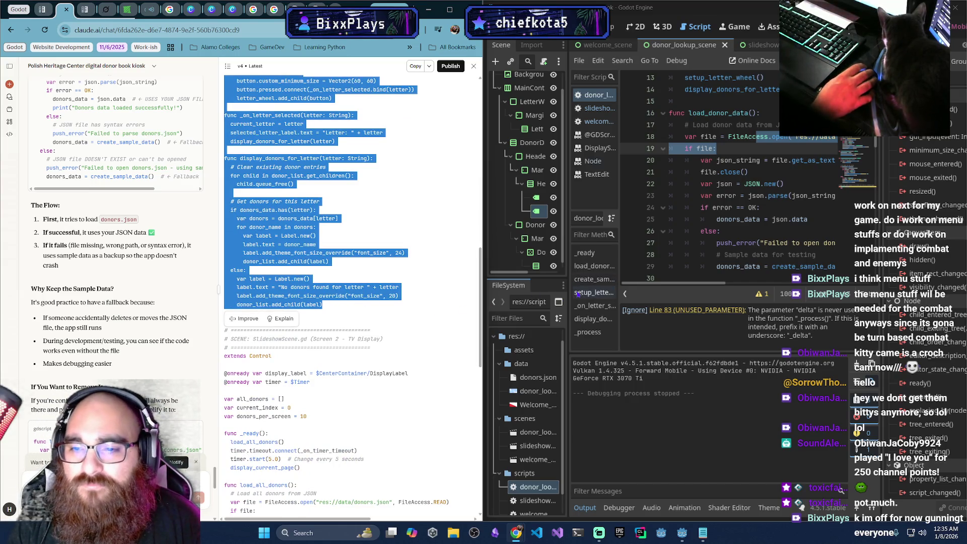
# Select the old donor_lookup_scene.gd code in Godot for replacement, then review the pasted script
pyautogui.scroll(-1, 721, 254)
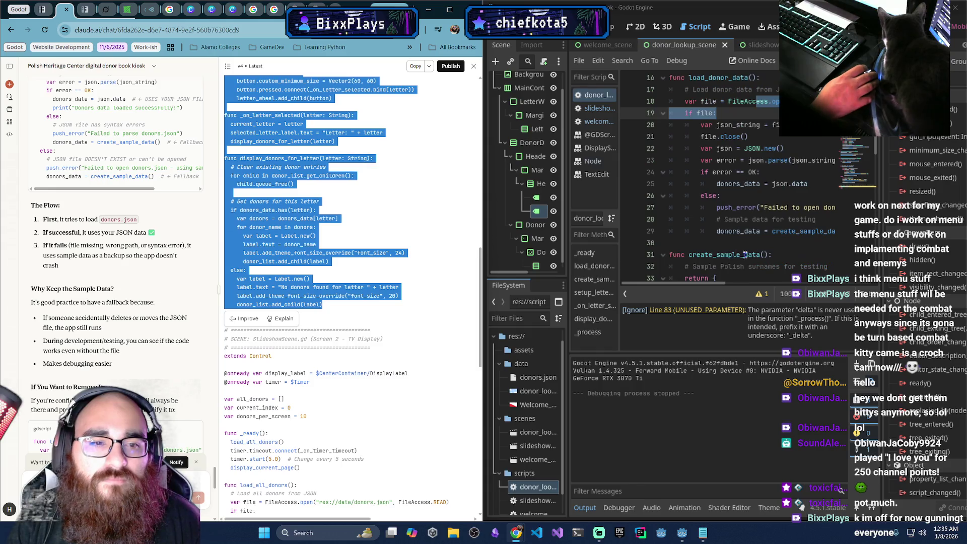
pyautogui.scroll(-11, 775, 248)
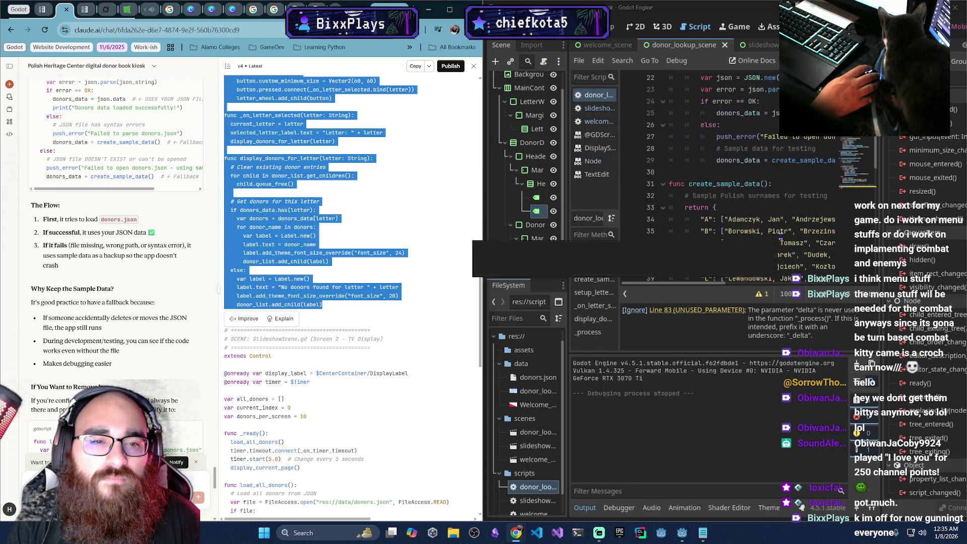
pyautogui.scroll(-7, 780, 236)
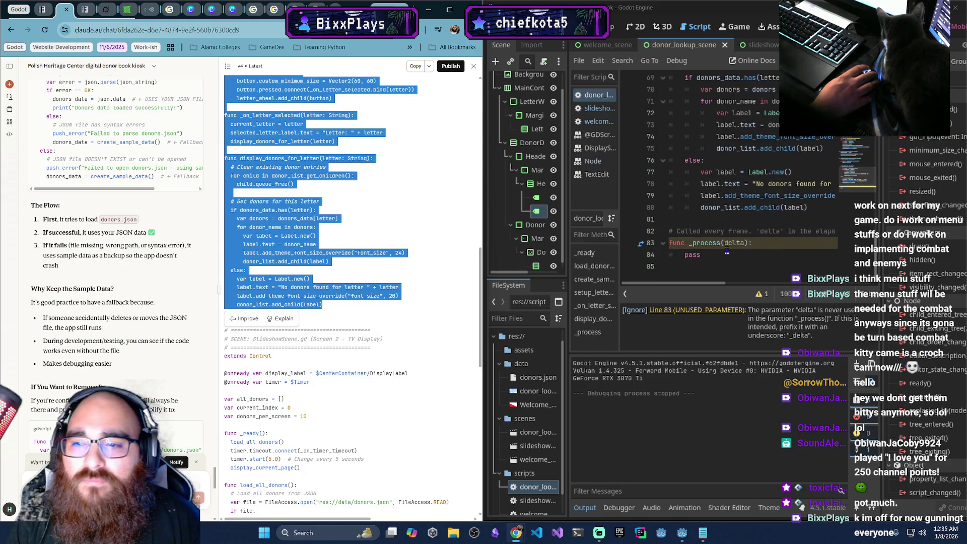
pyautogui.moveTo(730, 221)
pyautogui.mouseDown()
pyautogui.moveTo(778, 197)
pyautogui.moveTo(744, 169)
pyautogui.moveTo(726, 176)
pyautogui.moveTo(674, 86)
pyautogui.moveTo(675, 116)
pyautogui.moveTo(675, 105)
pyautogui.mouseUp()
pyautogui.scroll(10, 741, 170)
pyautogui.scroll(13, 733, 174)
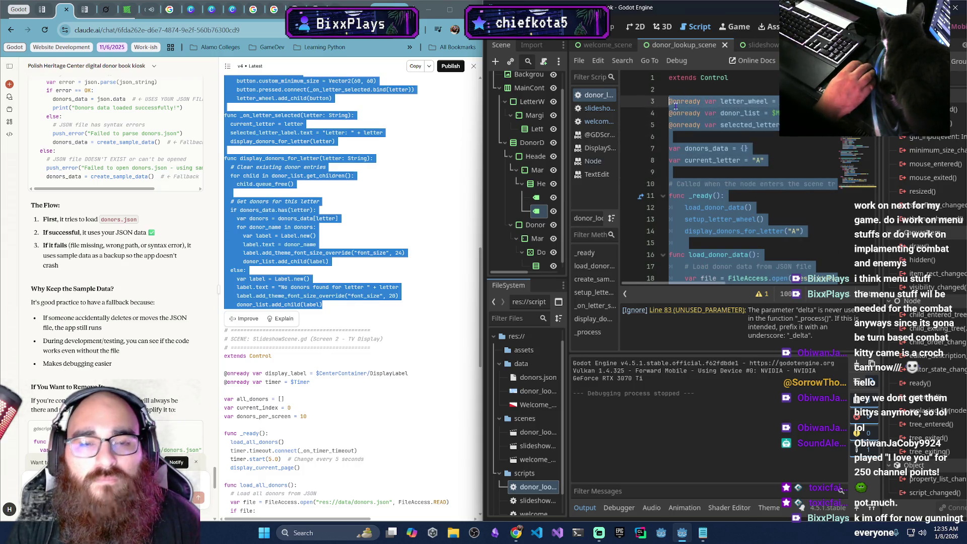
pyautogui.click(733, 140)
pyautogui.scroll(-8, 745, 151)
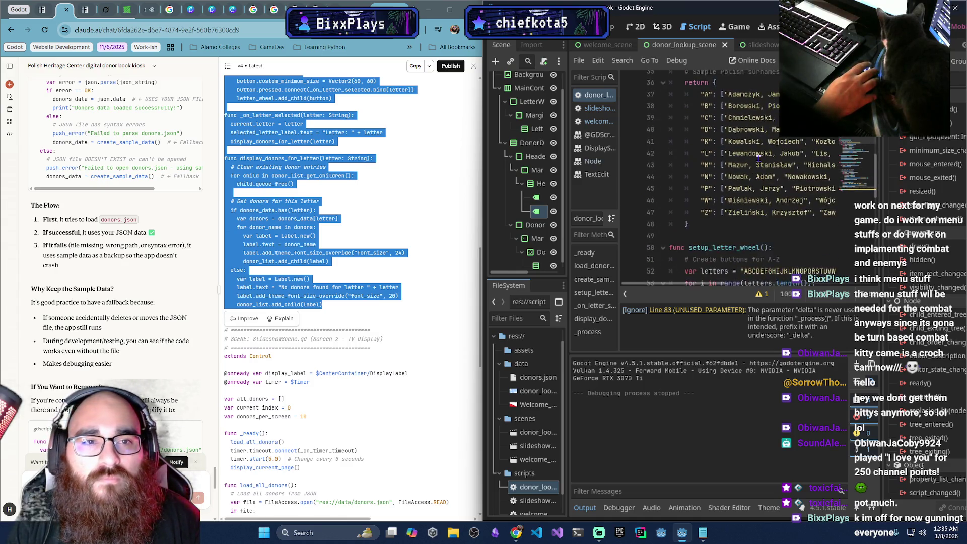
pyautogui.scroll(8, 757, 158)
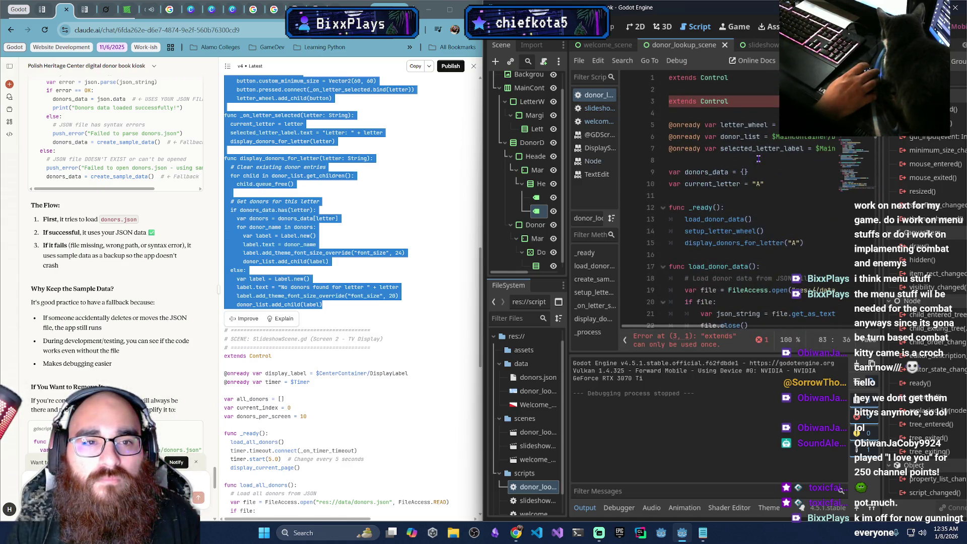
# Cut the duplicate extends Control line, then test-run the scene with F6 and stop it
pyautogui.click(739, 88)
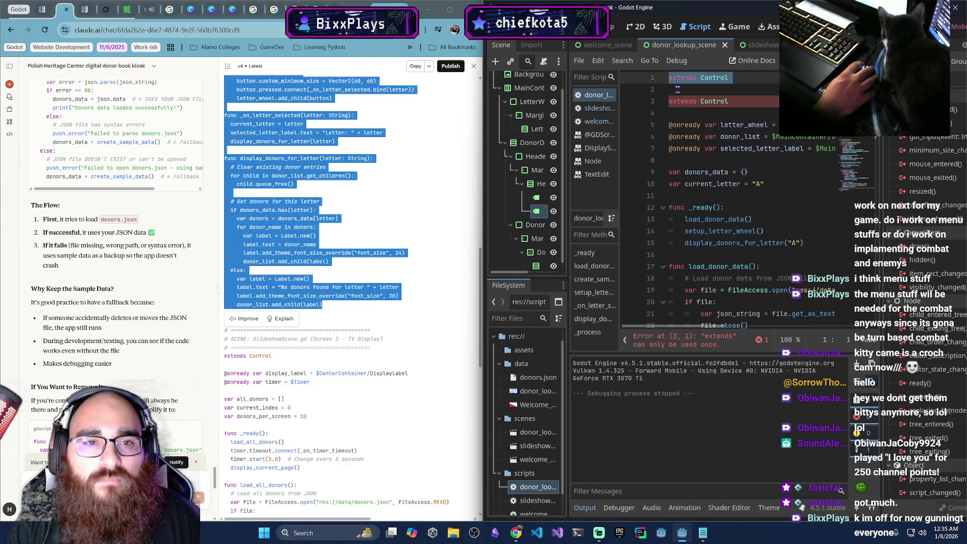
pyautogui.press('Up')
pyautogui.hotkey('ctrl', 'x')
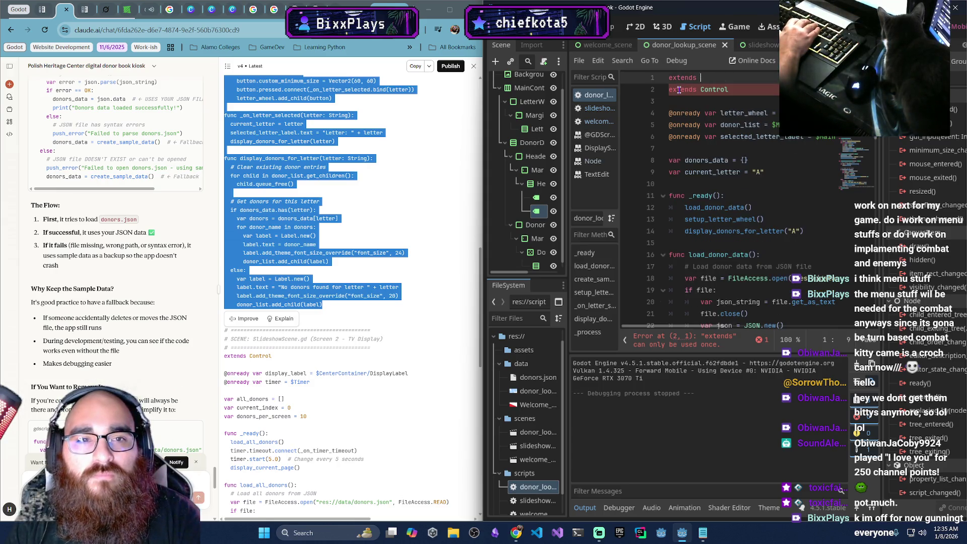
pyautogui.press('Delete')
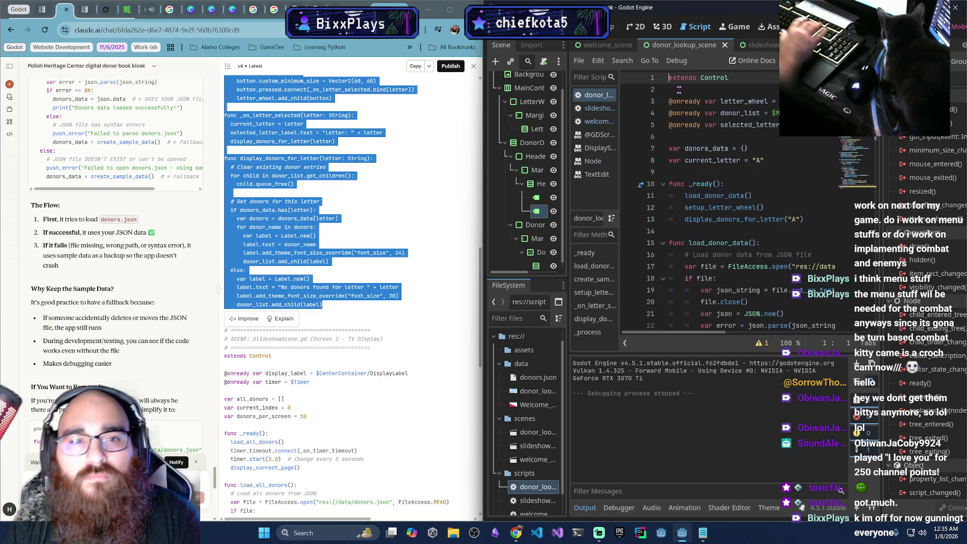
pyautogui.press('F6')
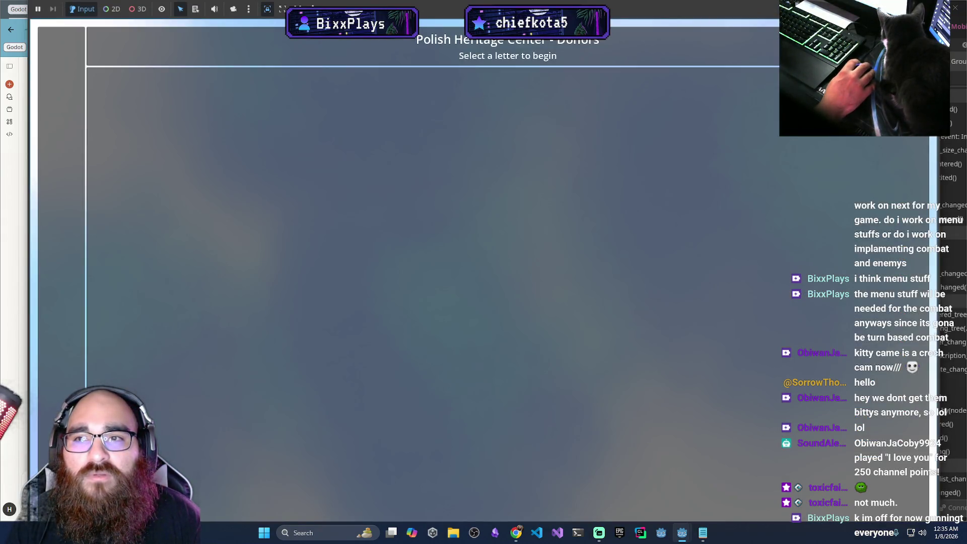
pyautogui.press('F8')
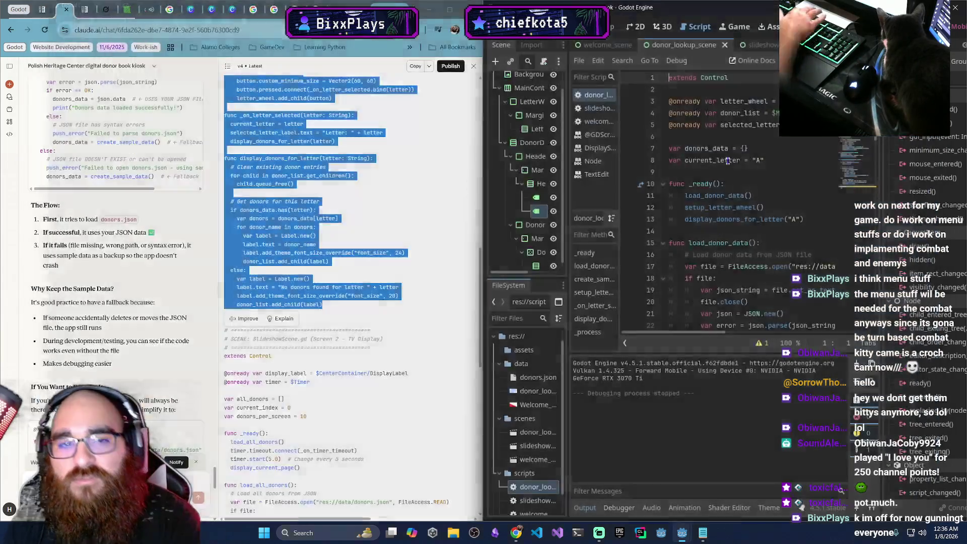
# Restore the cleaned-up script top via undo, then return to the Claude conversation in the browser
pyautogui.click(761, 161)
pyautogui.hotkey('ctrl', 'Home')
pyautogui.press('Return')
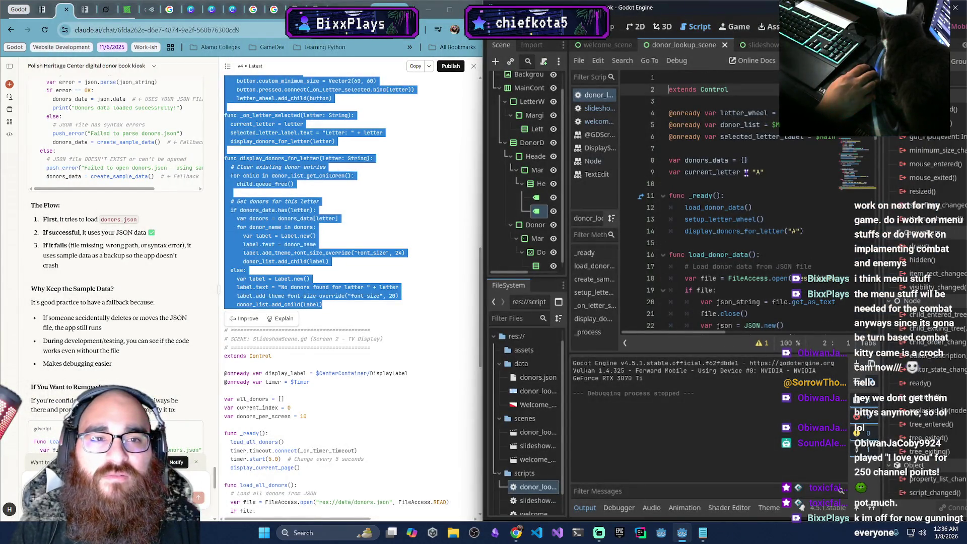
pyautogui.press('Up')
pyautogui.hotkey('ctrl', 'v')
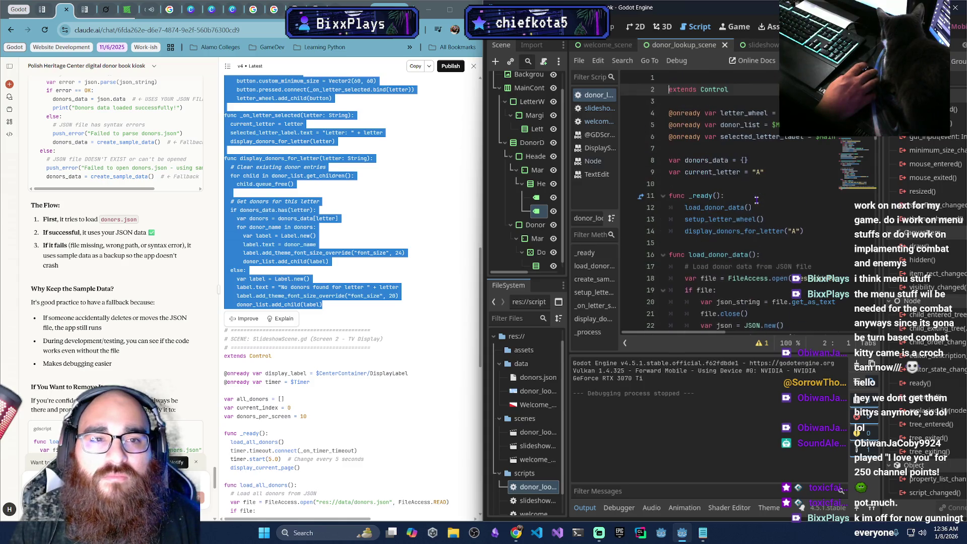
pyautogui.hotkey('ctrl', 'z')
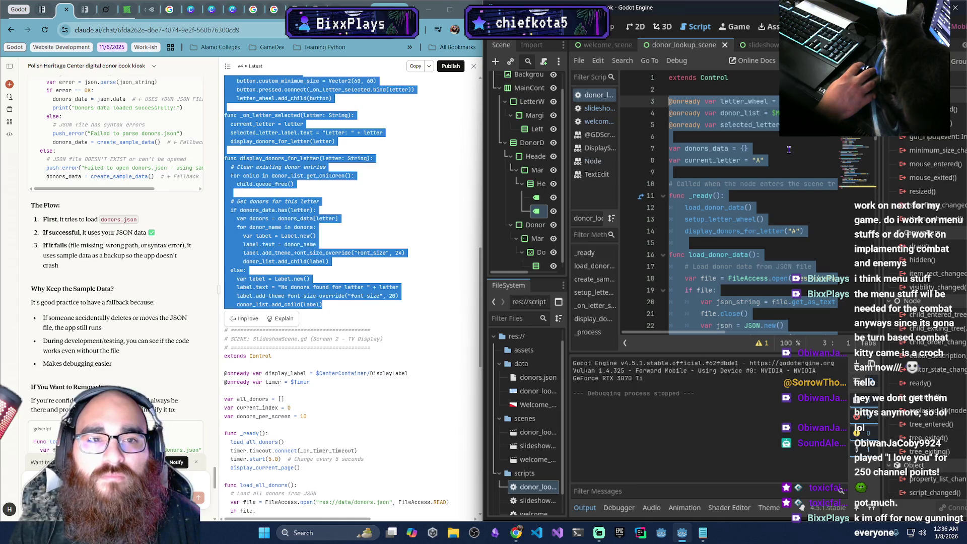
pyautogui.click(788, 149)
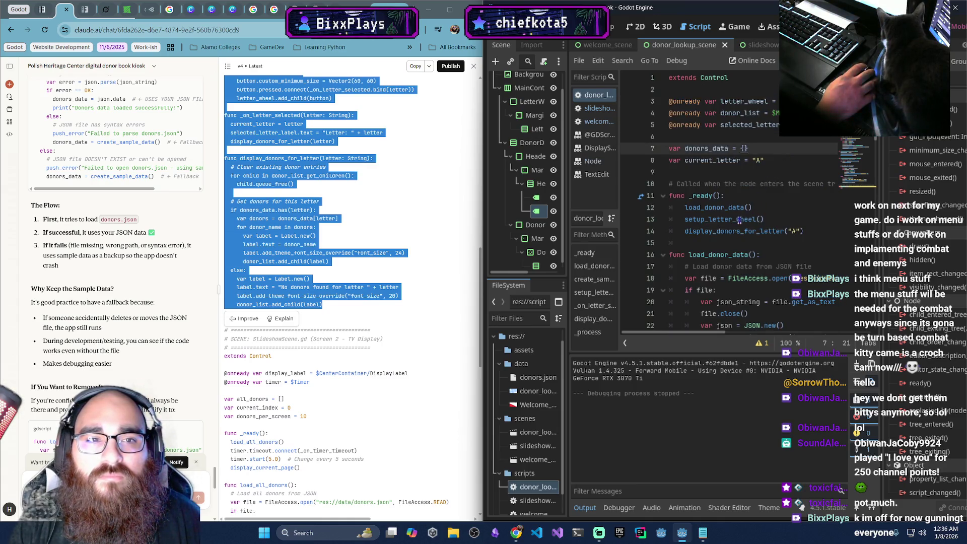
pyautogui.scroll(-15, 731, 228)
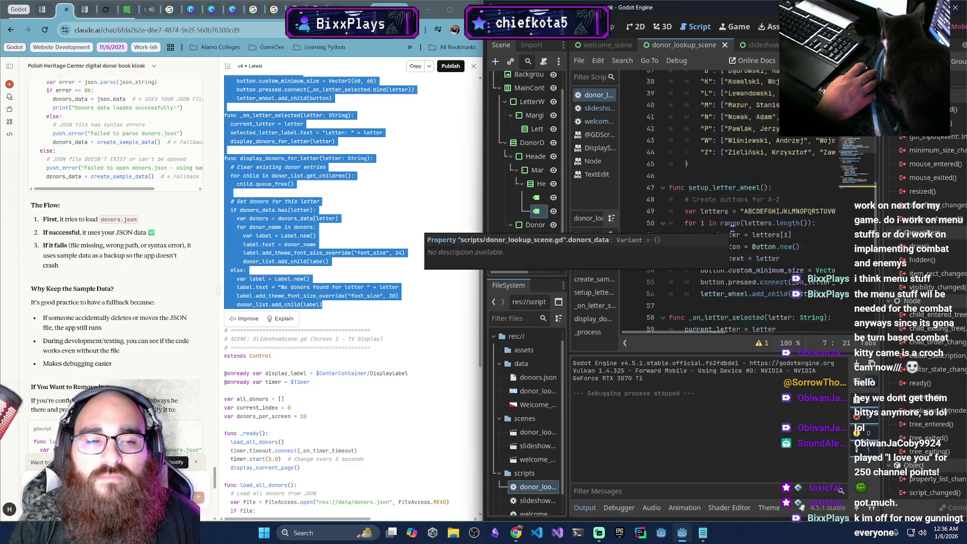
pyautogui.click(418, 210)
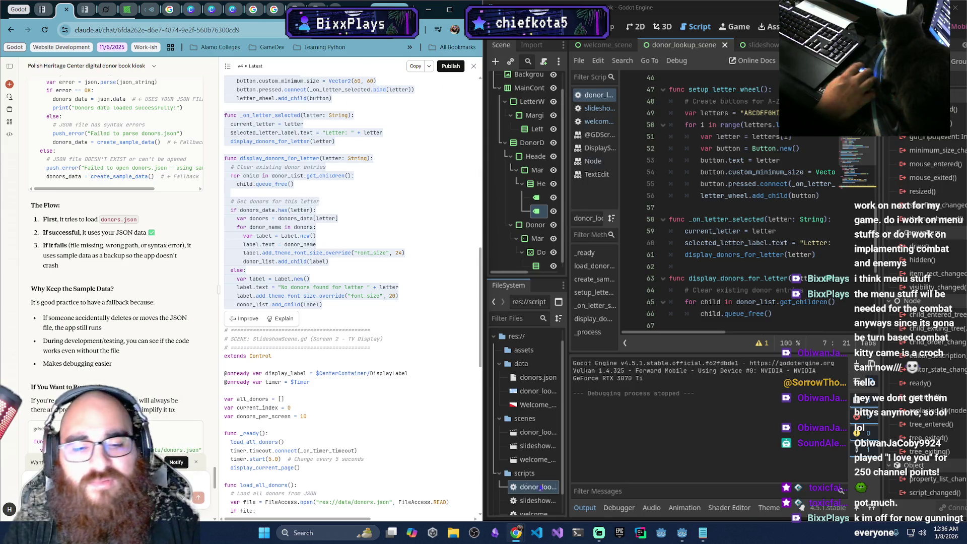
pyautogui.click(516, 532)
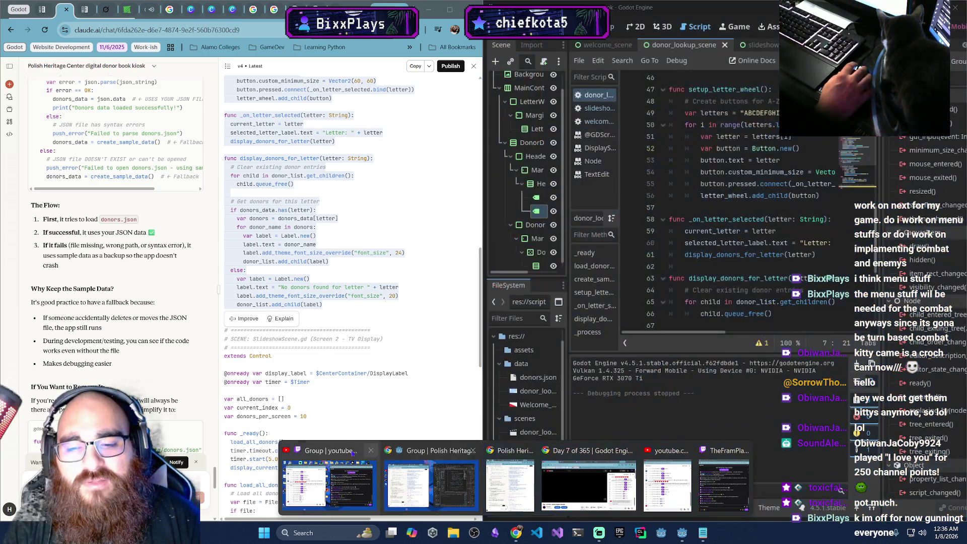